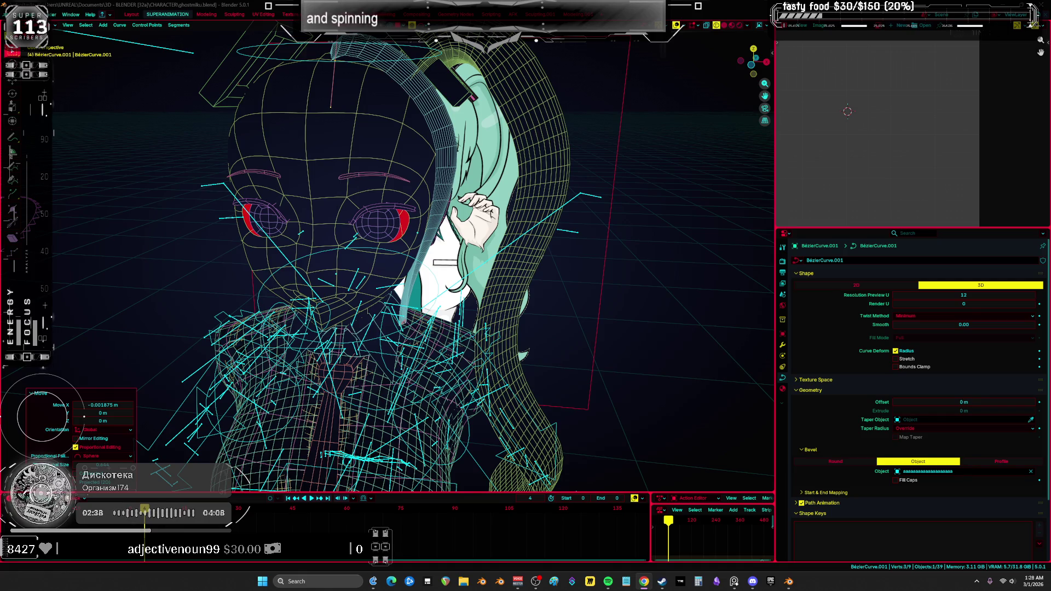
Orbit to a straight front view of the character and switch to Solid shading.
mouse_move(601, 178)
middle_mouse_down()
mouse_move(402, 315)
mouse_move(323, 298)
mouse_move(339, 284)
mouse_move(306, 274)
middle_mouse_up()
middle_click_drag(450, 287, 428, 237, "alt")
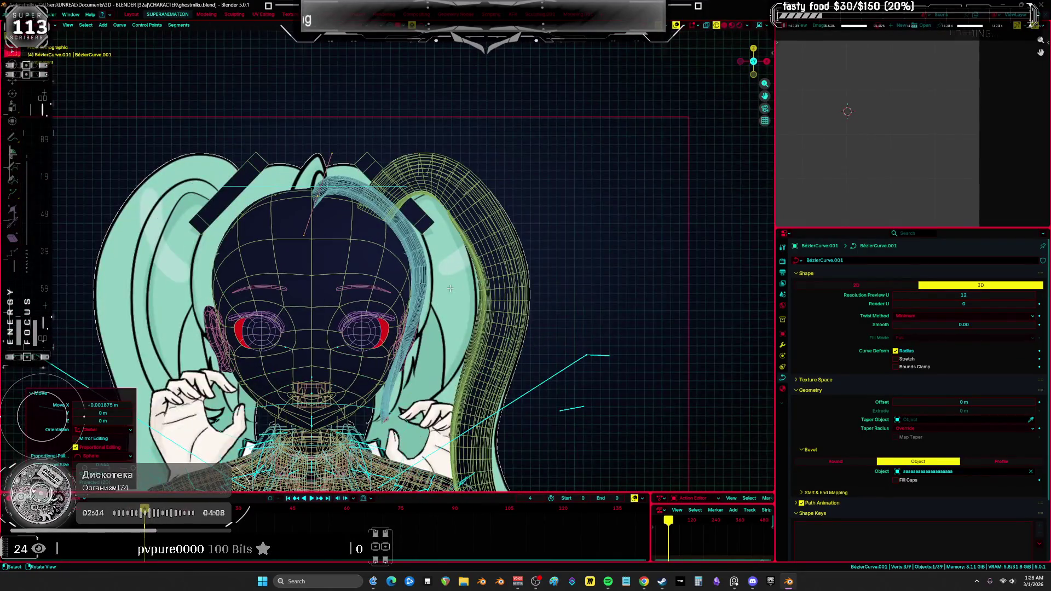
key("z")
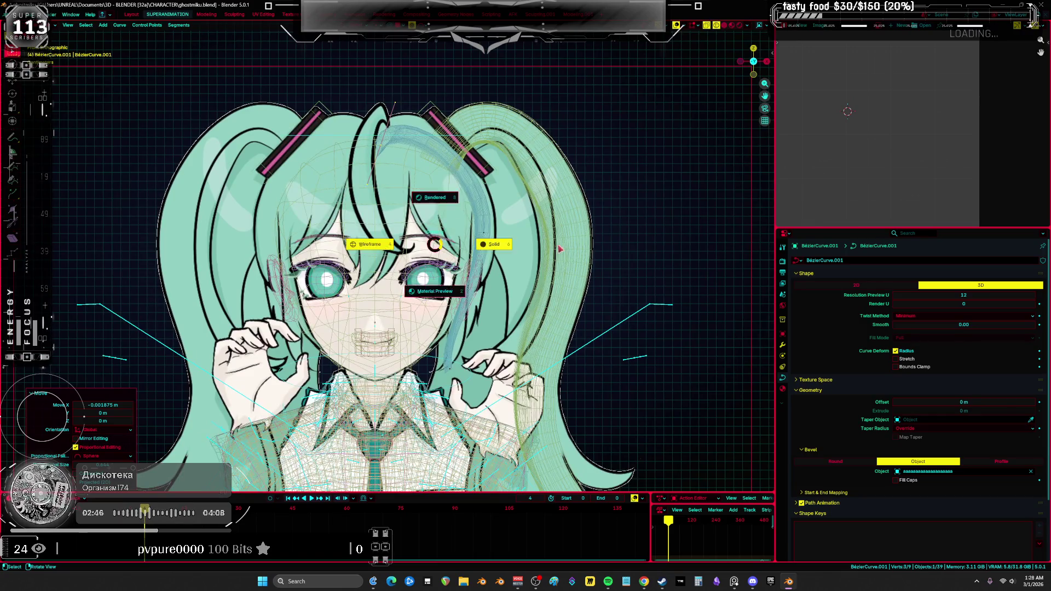
left_click(572, 240)
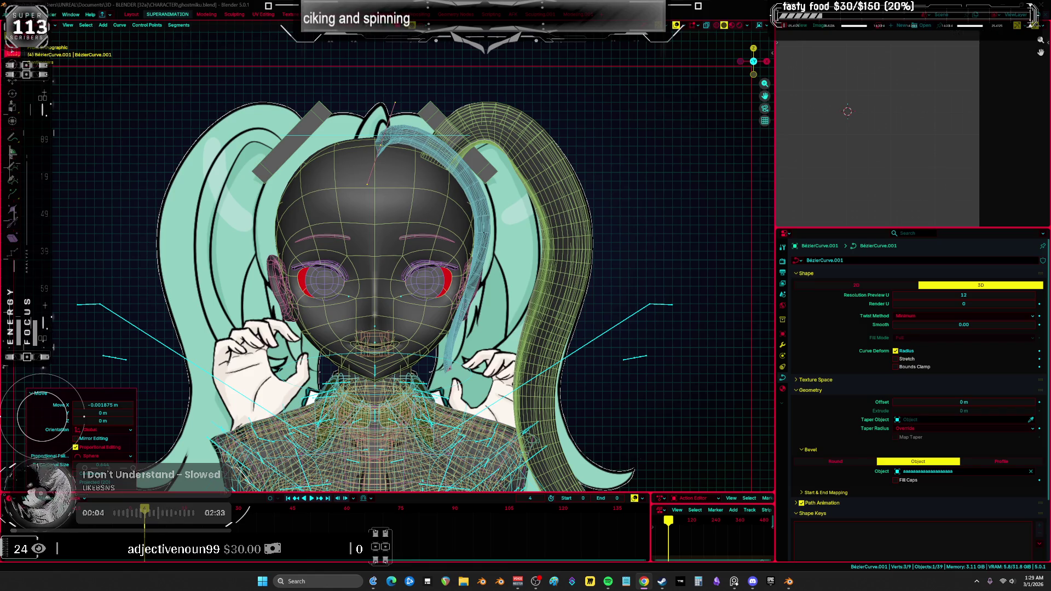
key("shift+z")
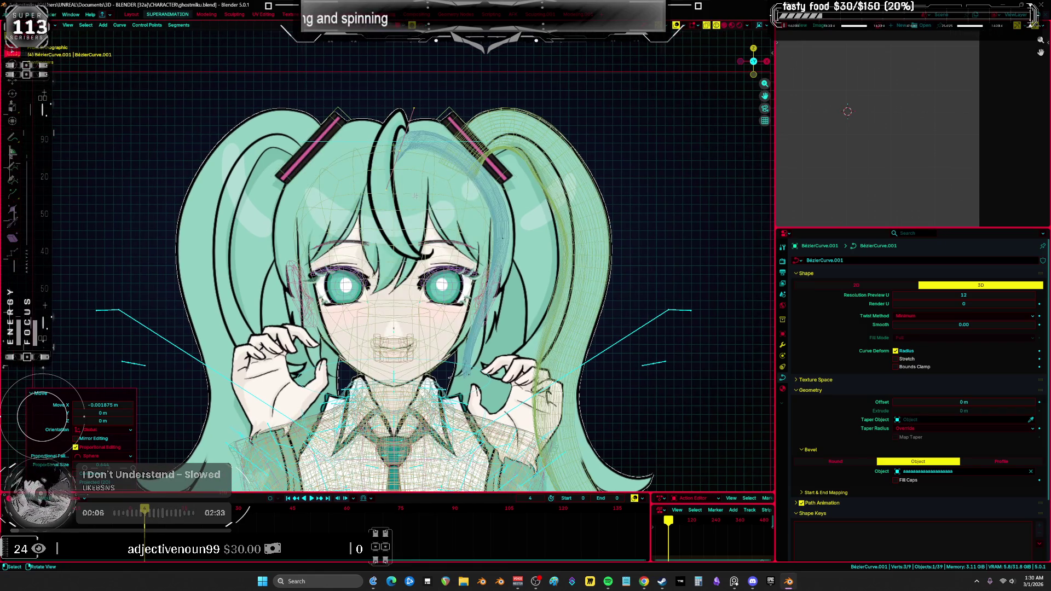
Select all points of the hair curve and move the strand into place.
key("a")
middle_click_drag(421, 196, 510, 179)
key("g")
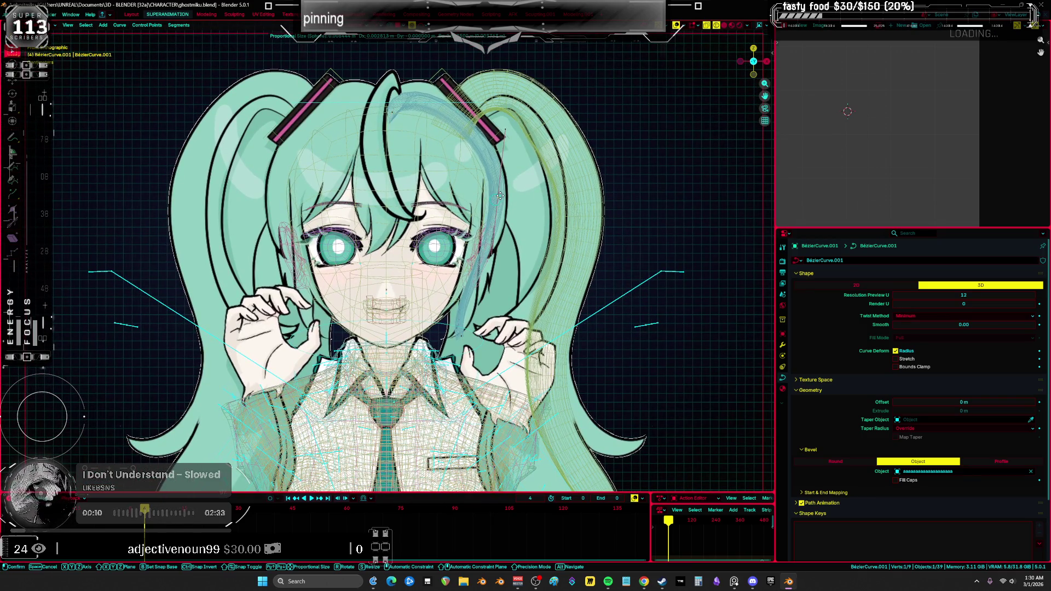
left_click(500, 195)
Shrink the radius at the curve's top point with Alt+S and reposition that point.
left_click_drag(392, 111, 393, 111)
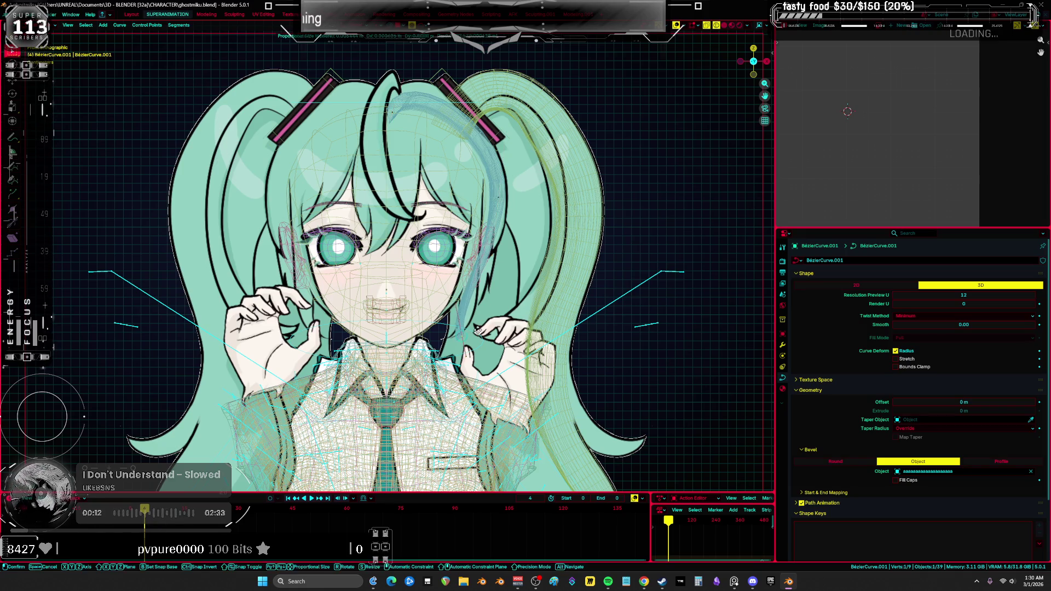
key("alt+s")
left_click(504, 334)
key("g")
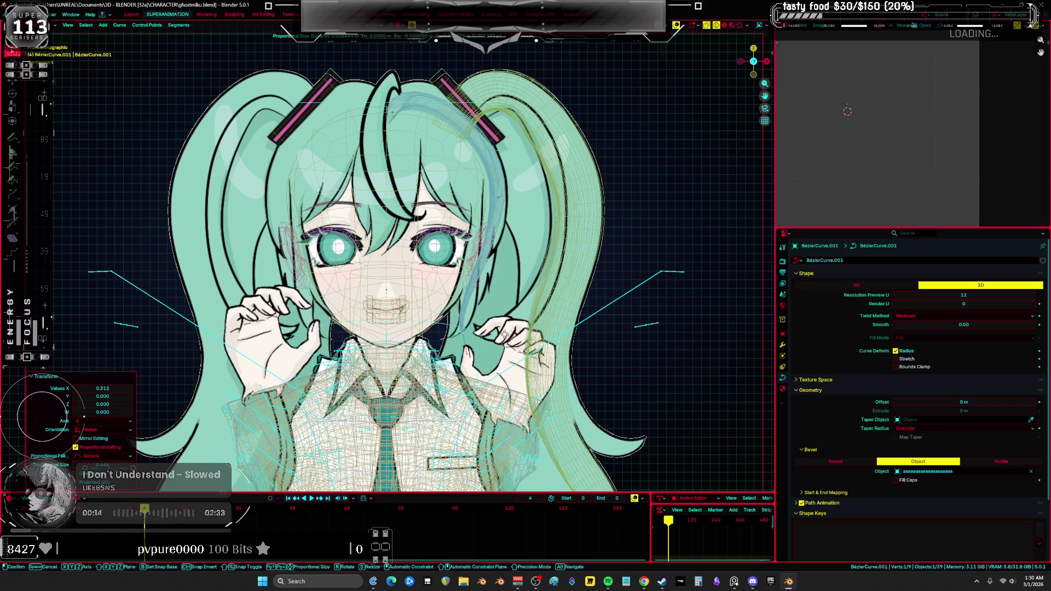
left_click(513, 327)
Check the strand from the side, return to front view and leave curve editing.
mouse_move(513, 327)
middle_mouse_down()
mouse_move(524, 298)
mouse_move(544, 305)
middle_mouse_up()
key("KP_1")
key("ctrl+Tab")
left_click(461, 233)
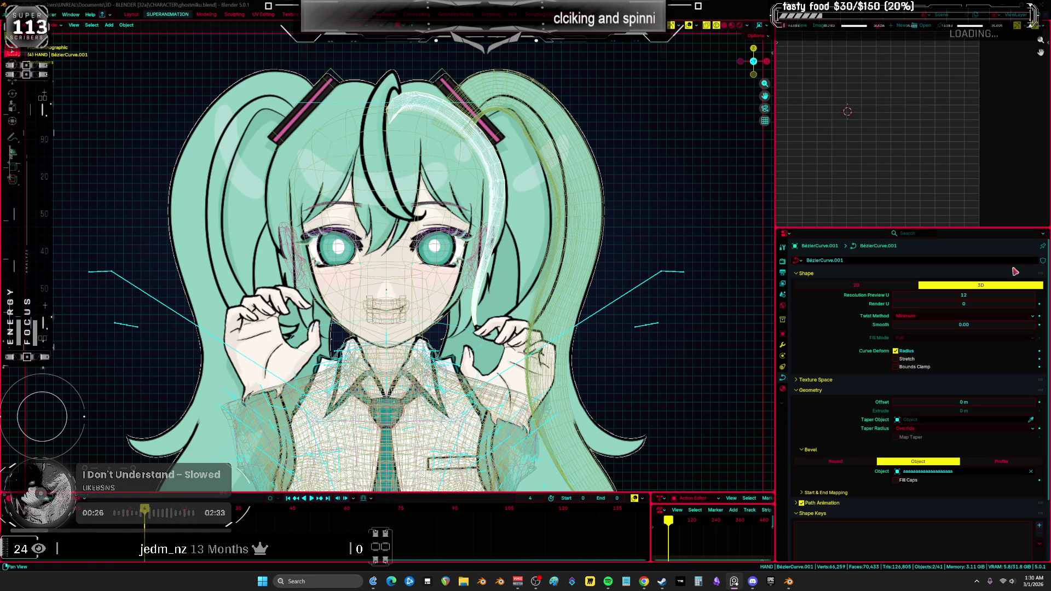
scroll(473, 249, "down", 3)
Add a new plane mesh and simplify its geometry.
middle_click_drag(472, 249, 473, 304)
scroll(473, 304, "down", 3)
key("shift+a")
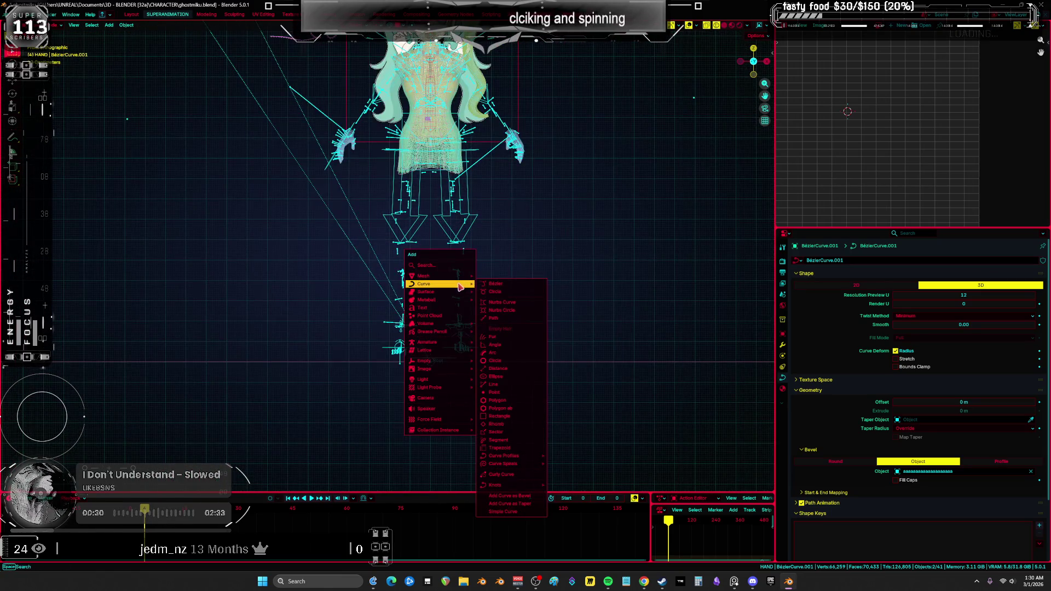
mouse_move(460, 275)
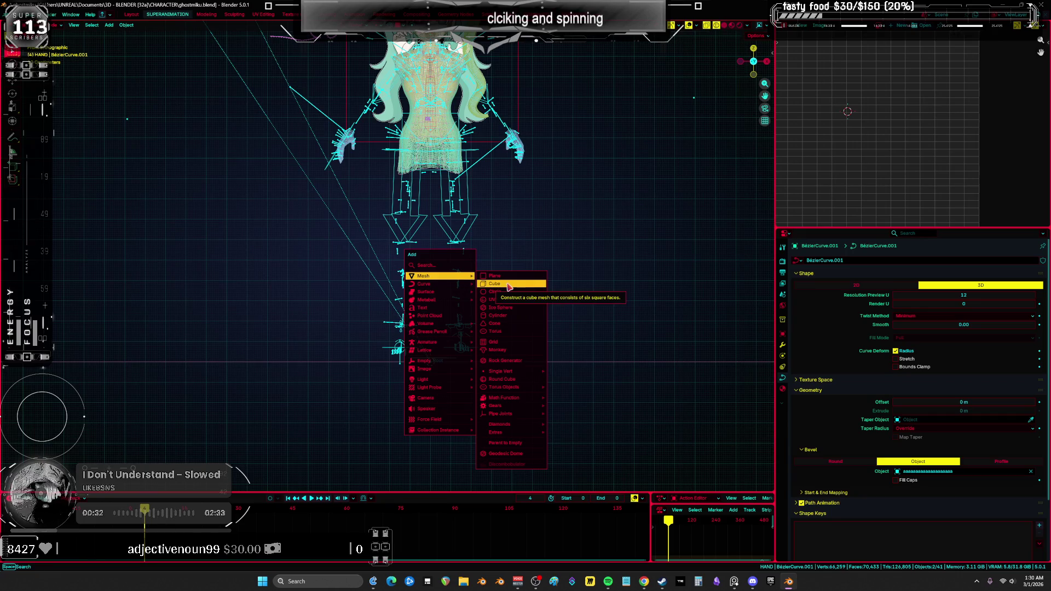
left_click(509, 276)
middle_click_drag(512, 276, 526, 307)
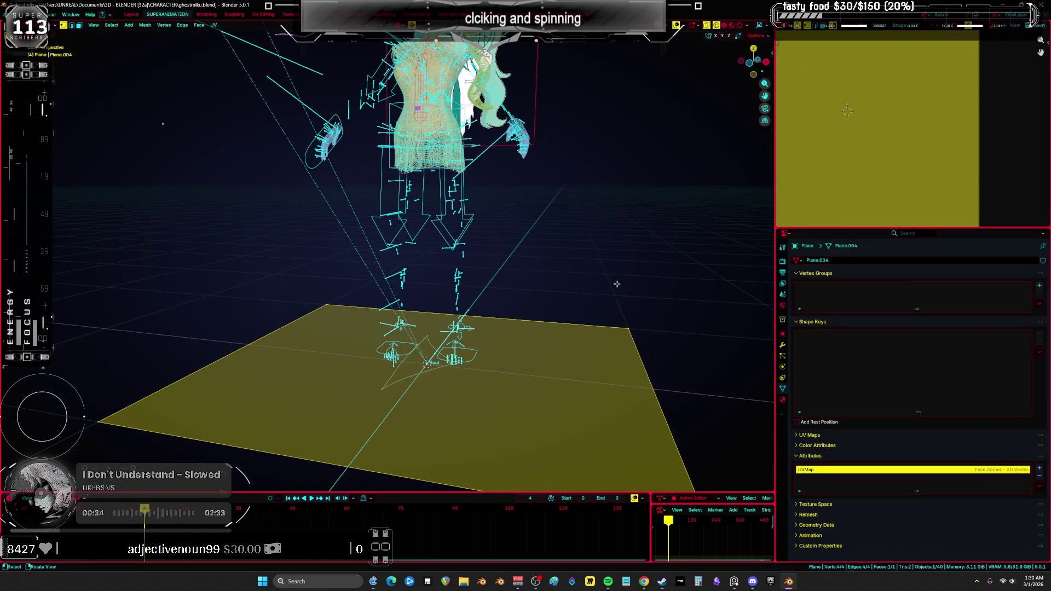
key("x")
left_click(596, 307)
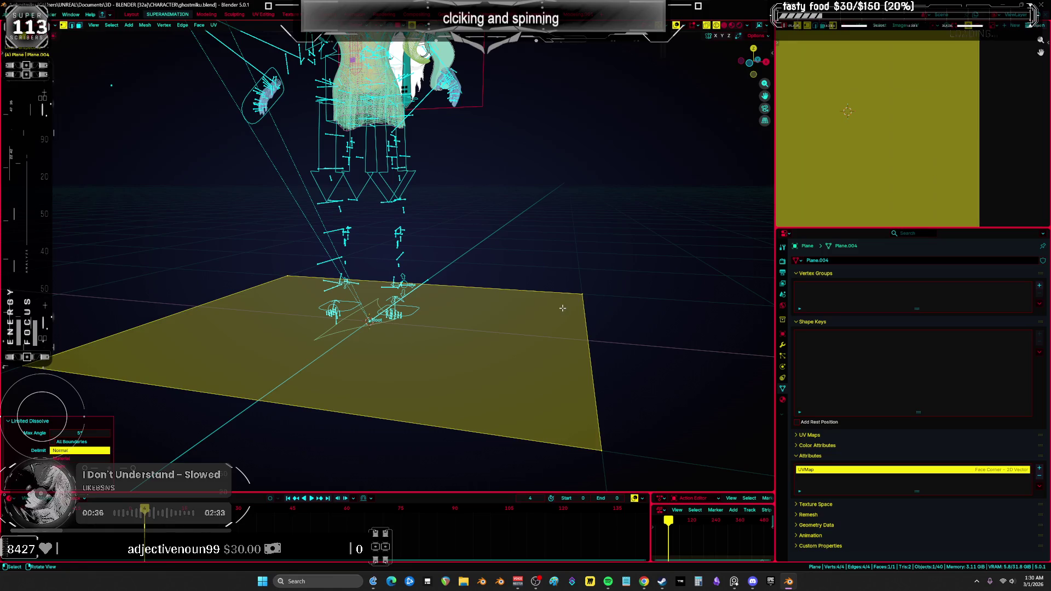
Stand the plane upright with a 90° X rotation and squash it along Z.
key("r")
key("x")
key("9")
key("0")
key("Return")
key("s")
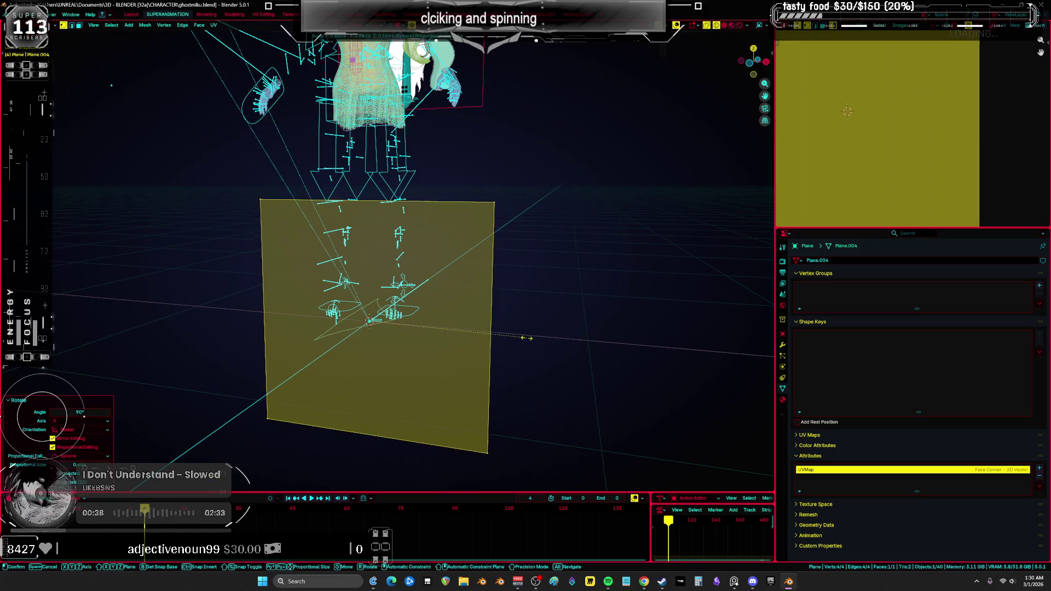
key("z")
key("Return")
key("KP_1")
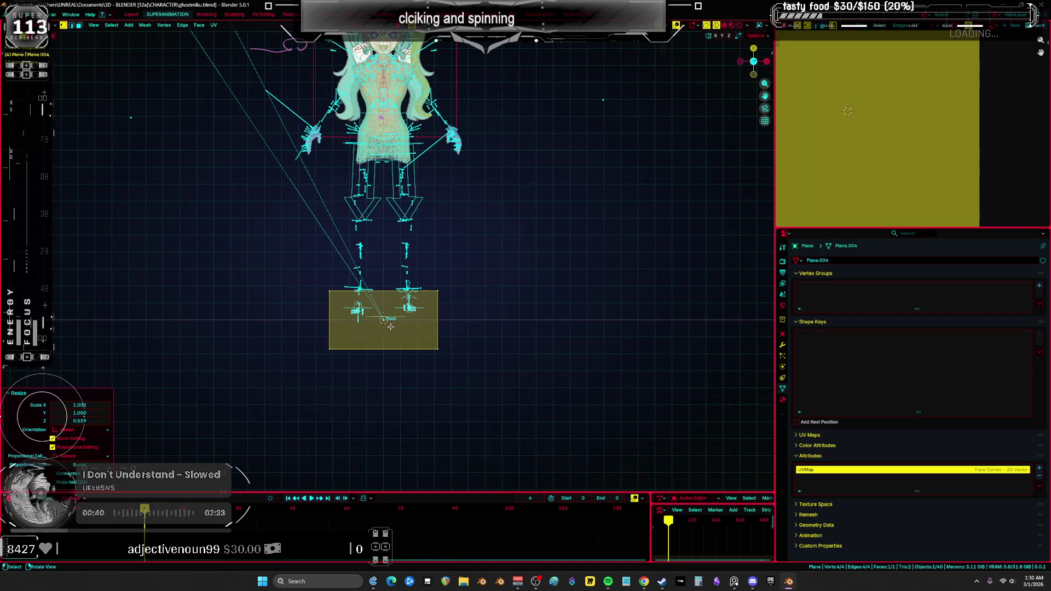
scroll(485, 135, "down", 2)
Lift the plane vertically to the character's head height.
key("g")
key("z")
left_click(484, 133)
scroll(481, 132, "up", 5)
middle_click_drag(481, 131, 452, 172)
Add a loop cut and move the middle edge along Y to bend the plane.
key("ctrl+r")
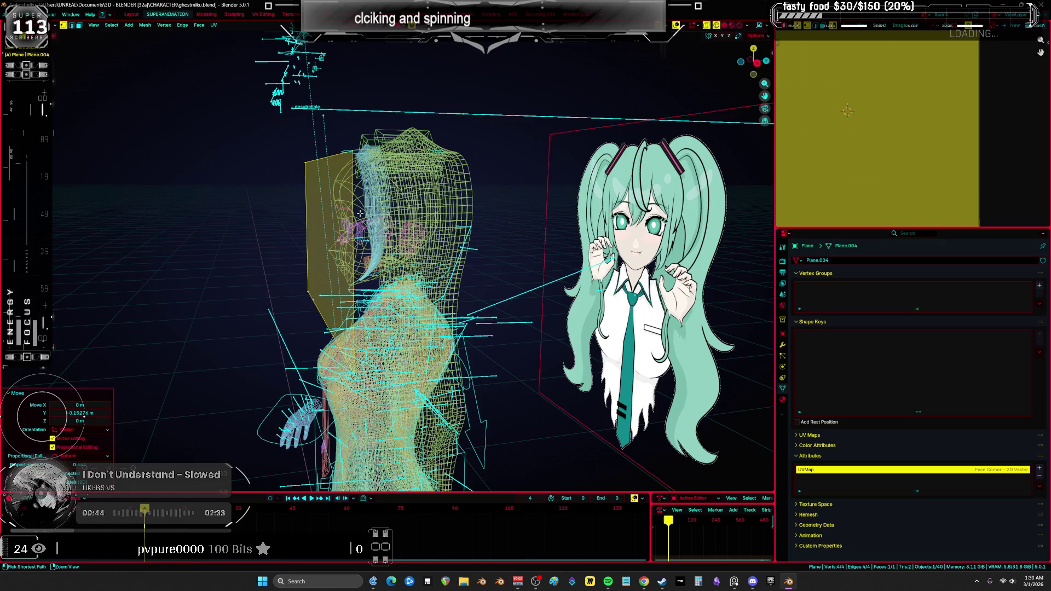
left_click(316, 227)
left_click(316, 227)
left_click(314, 254)
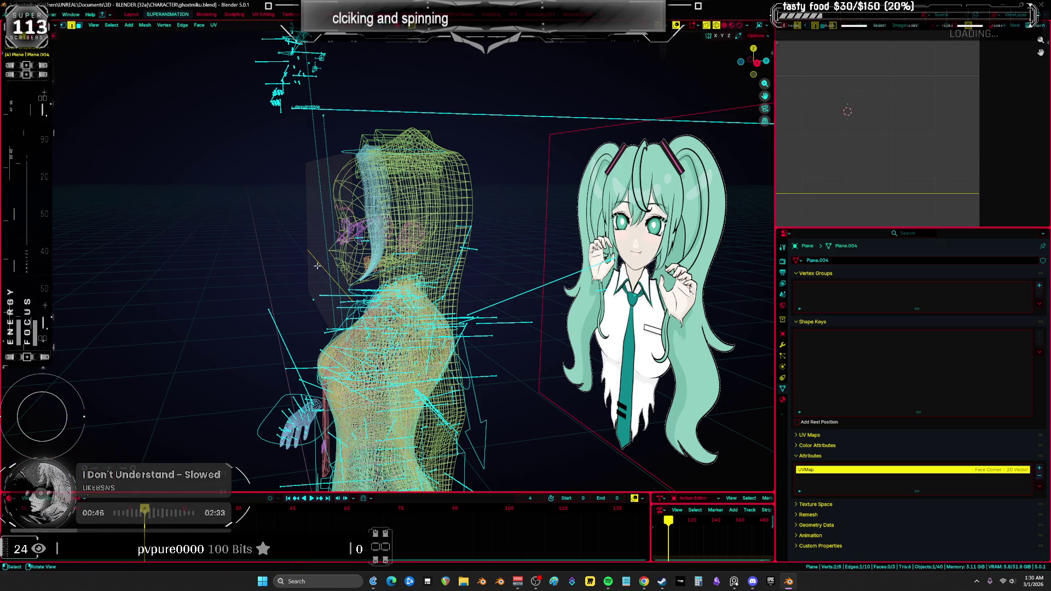
key("g")
key("y")
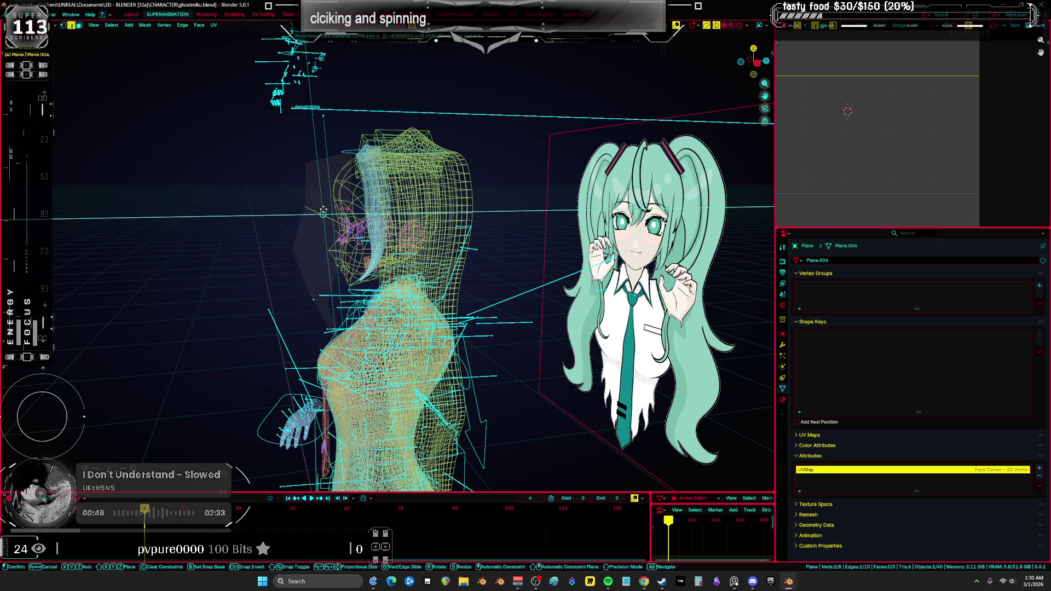
left_click(346, 156)
key("a")
mouse_move(346, 156)
middle_mouse_down()
mouse_move(343, 214)
mouse_move(482, 180)
mouse_move(514, 153)
middle_mouse_up()
Add a second loop cut, bevel the edges, then exit Edit Mode in front view.
key("ctrl+r")
left_click(343, 214)
key("ctrl+b")
left_click(471, 192)
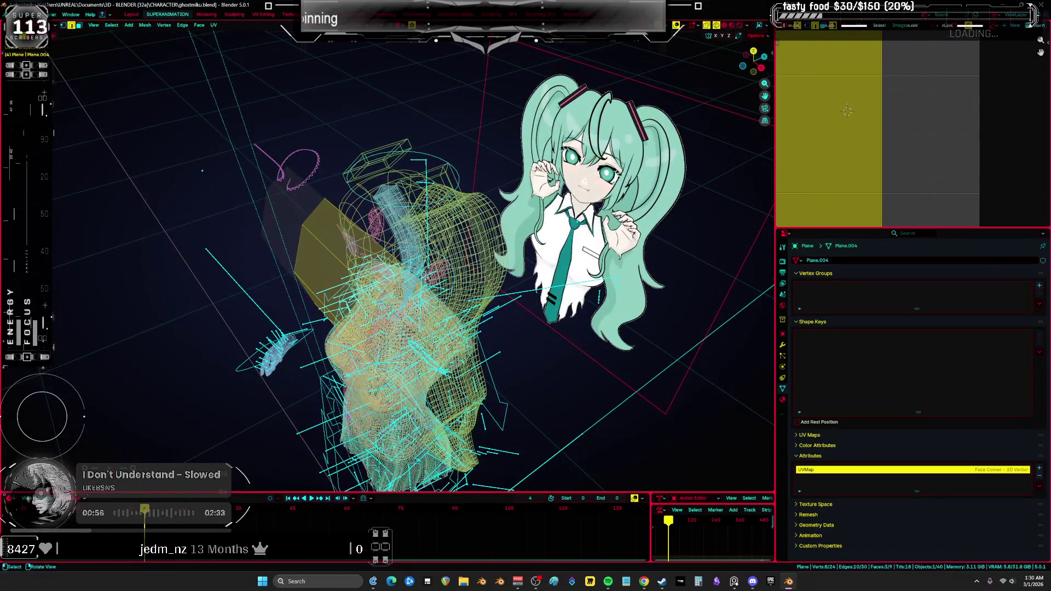
middle_click_drag(383, 263, 396, 260)
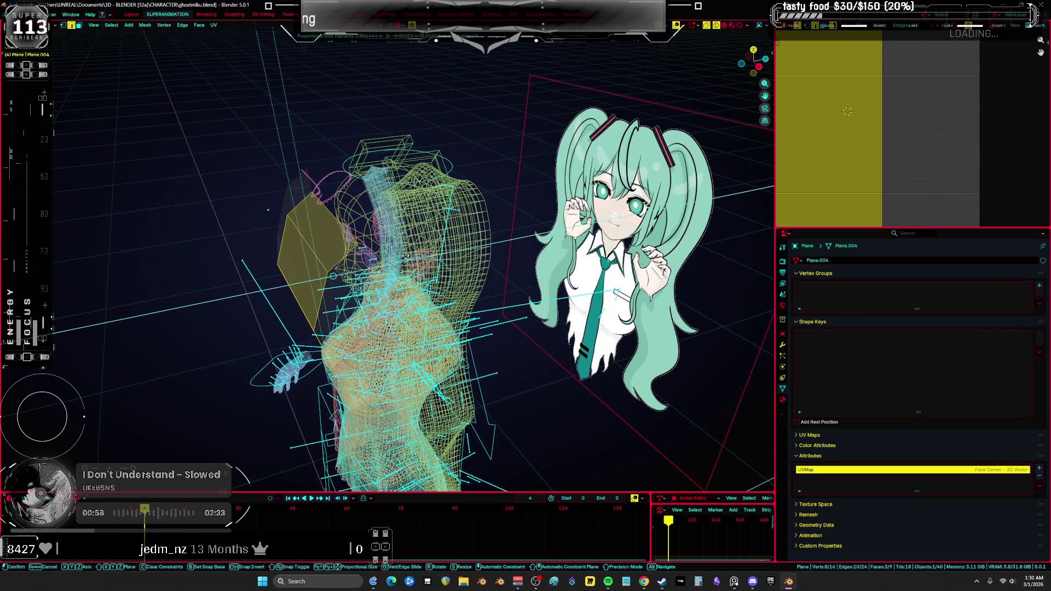
key("a")
key("KP_1")
key("Tab")
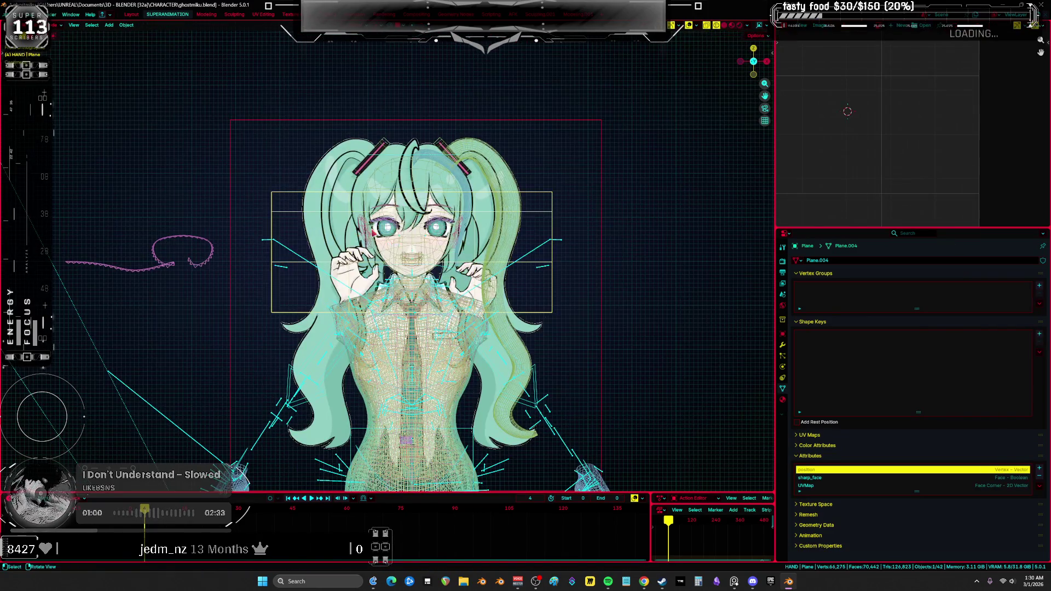
Smooth the band with a Subdivision modifier and add a Solidify modifier.
middle_click_drag(397, 260, 453, 239)
key("ctrl+2")
middle_click_drag(536, 233, 485, 239)
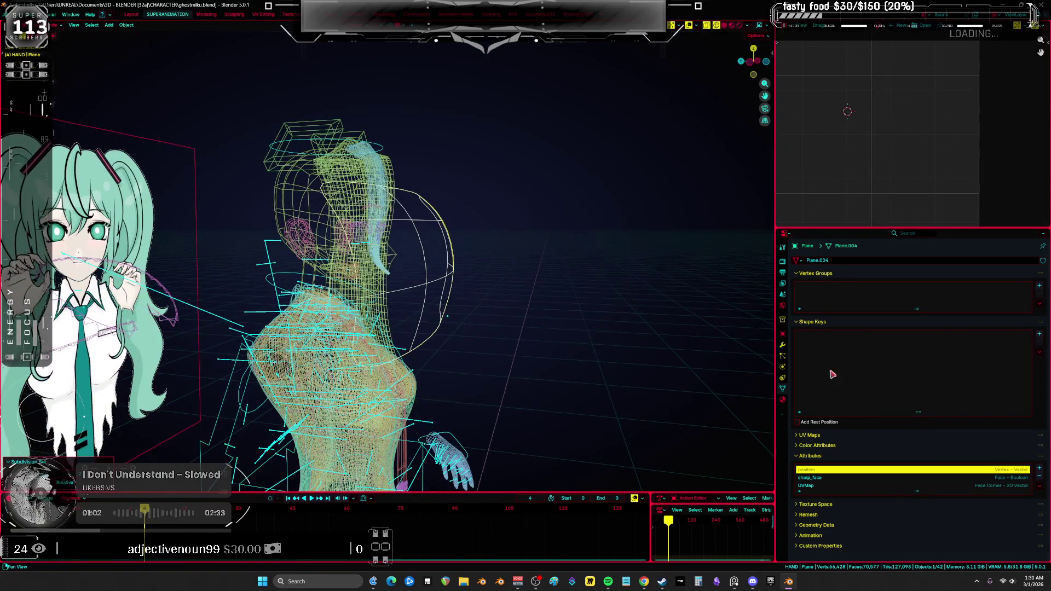
left_click(783, 344)
left_click(840, 280)
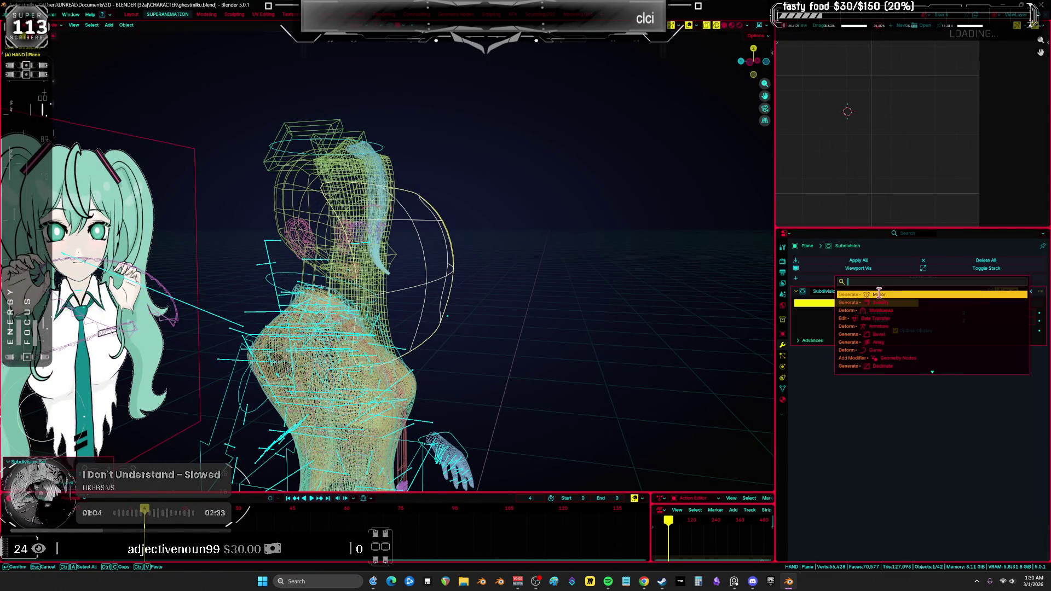
left_click(826, 300)
middle_click_drag(481, 257, 841, 345, "shift")
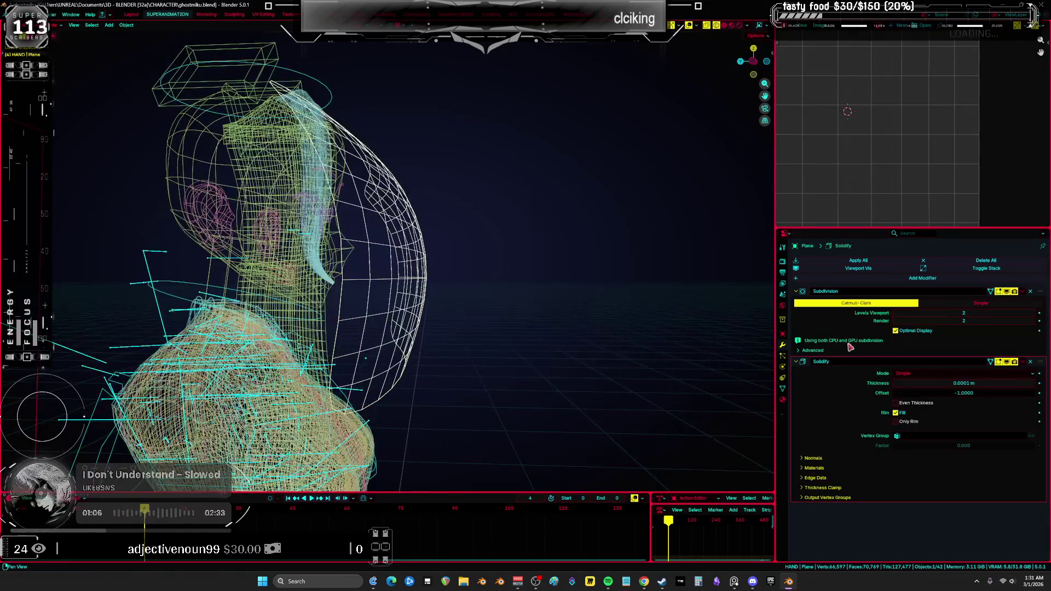
Set the Solidify offset to -1 and thickness to 0.0151 m.
left_click_drag(1037, 384, 1036, 377)
left_click(1032, 383)
key("Return")
mouse_move(594, 331)
middle_mouse_down()
mouse_move(544, 328)
mouse_move(567, 311)
mouse_move(575, 262)
middle_mouse_up()
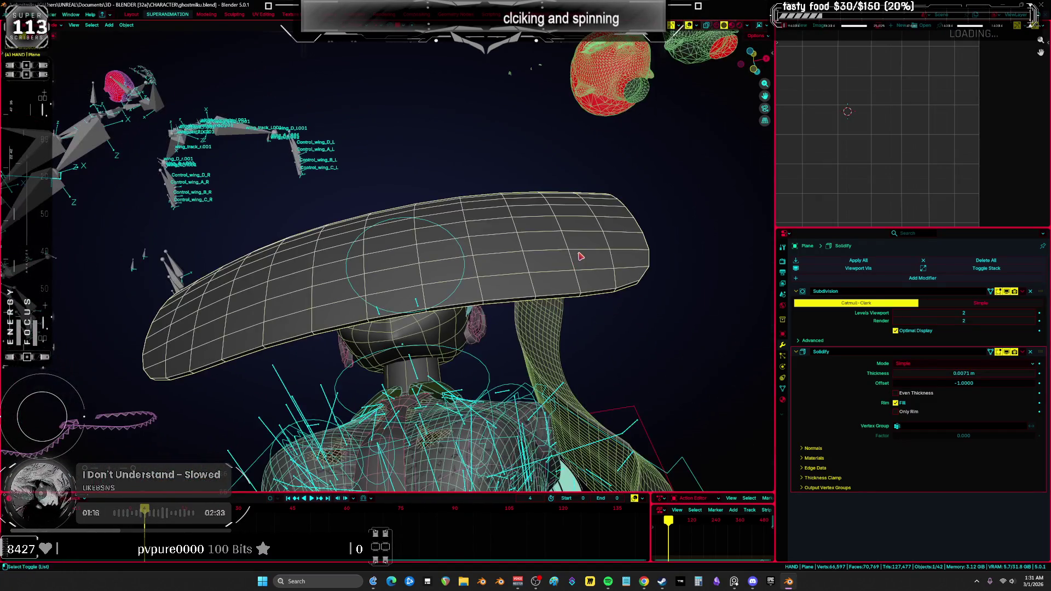
left_click(988, 375)
left_click_drag(1033, 378, 1037, 378)
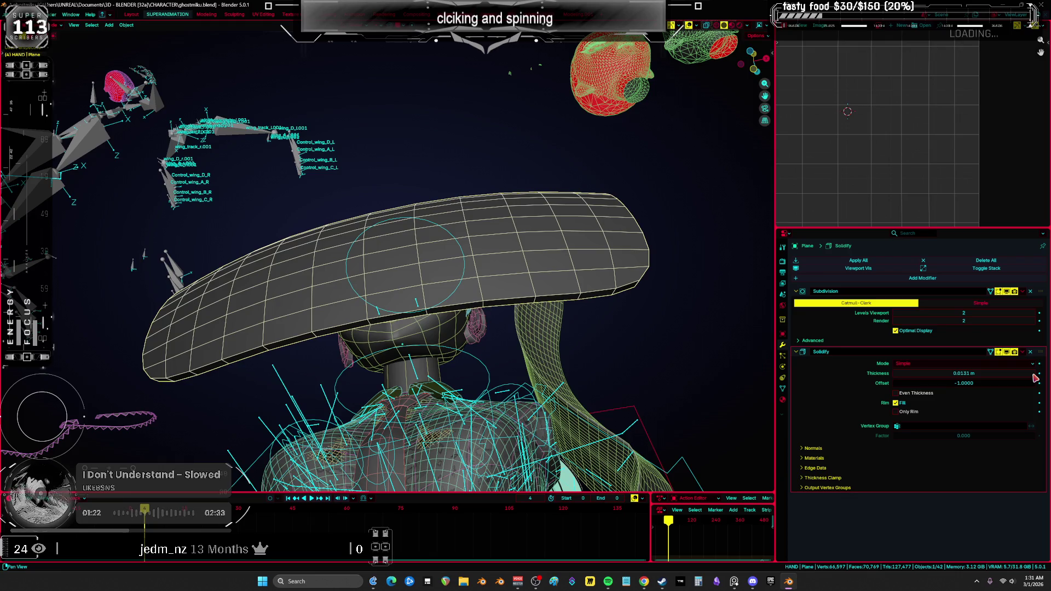
double_click(1035, 378)
key("Return")
mouse_move(565, 222)
middle_mouse_down()
mouse_move(538, 310)
mouse_move(564, 180)
middle_mouse_up()
In Edit Mode, scale the bangs plane narrower along X.
key("Tab")
right_click(563, 181)
key("Escape")
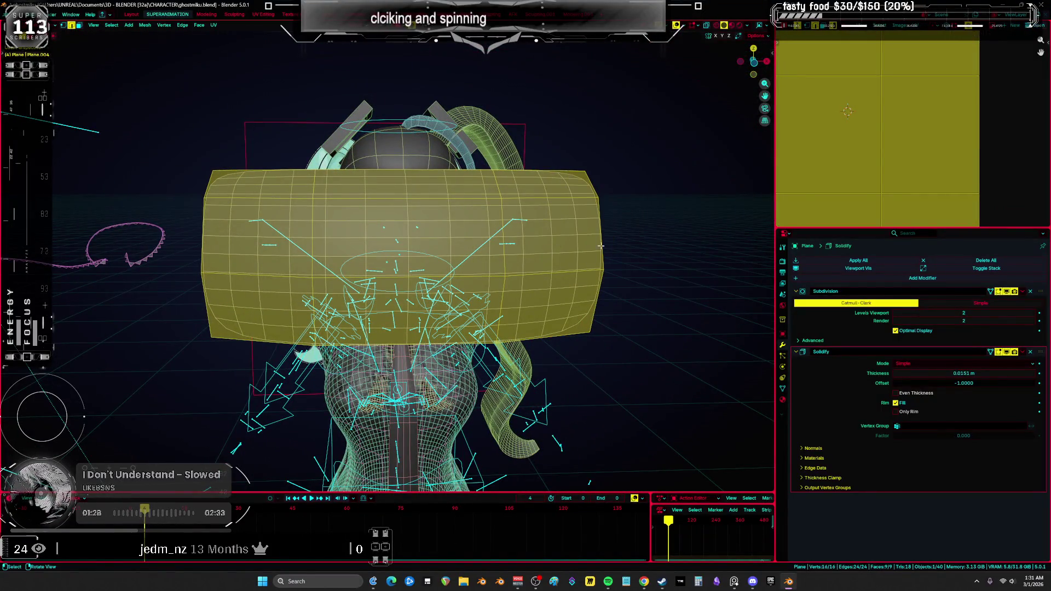
right_click(649, 245)
key("Escape")
key("s")
key("x")
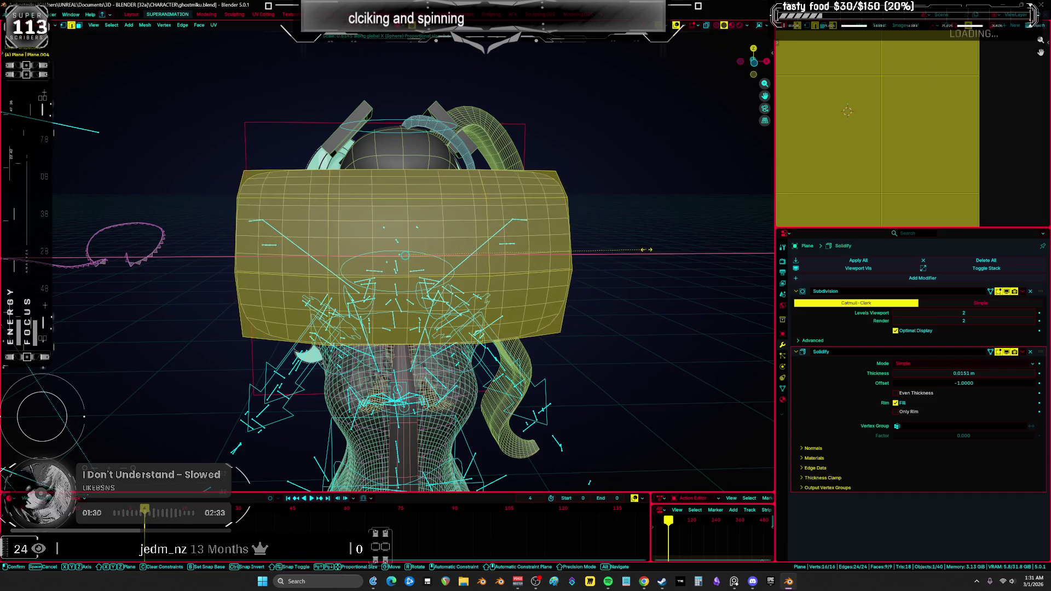
key("Return")
Lower the plane, tilt it back about 8.49° and place it against the forehead.
mouse_move(582, 249)
middle_mouse_down()
mouse_move(662, 217)
mouse_move(547, 208)
mouse_move(469, 186)
middle_mouse_up()
key("g")
key("z")
left_click(660, 230)
key("KP_3")
key("r")
key("Return")
key("g")
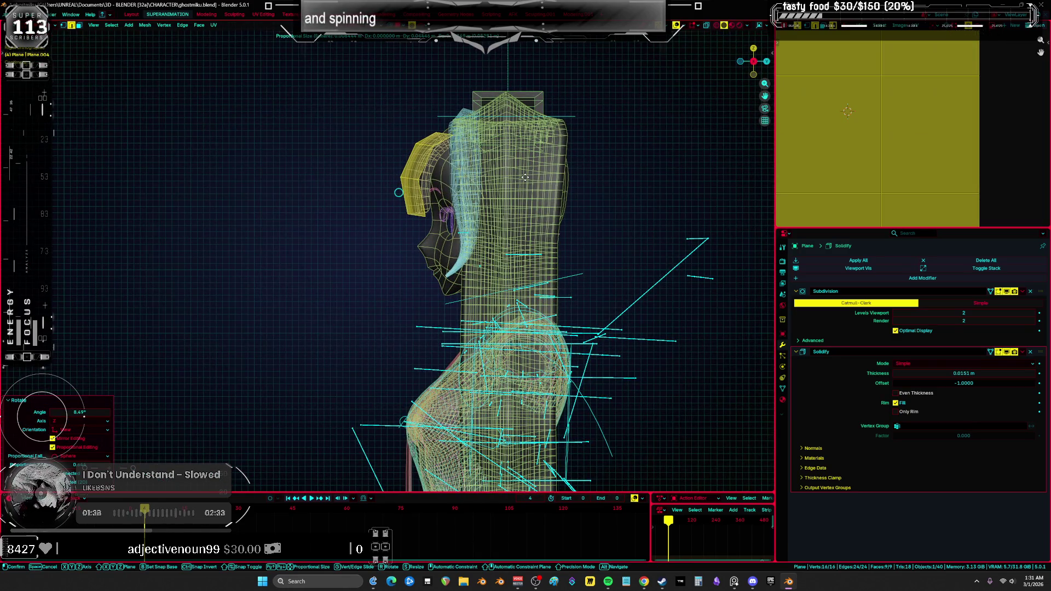
left_click(524, 177)
Return to Object Mode and apply Shade Smooth to the bangs.
key("KP_1")
mouse_move(552, 187)
middle_mouse_down()
mouse_move(429, 232)
mouse_move(460, 242)
middle_mouse_up()
key("ctrl+Tab")
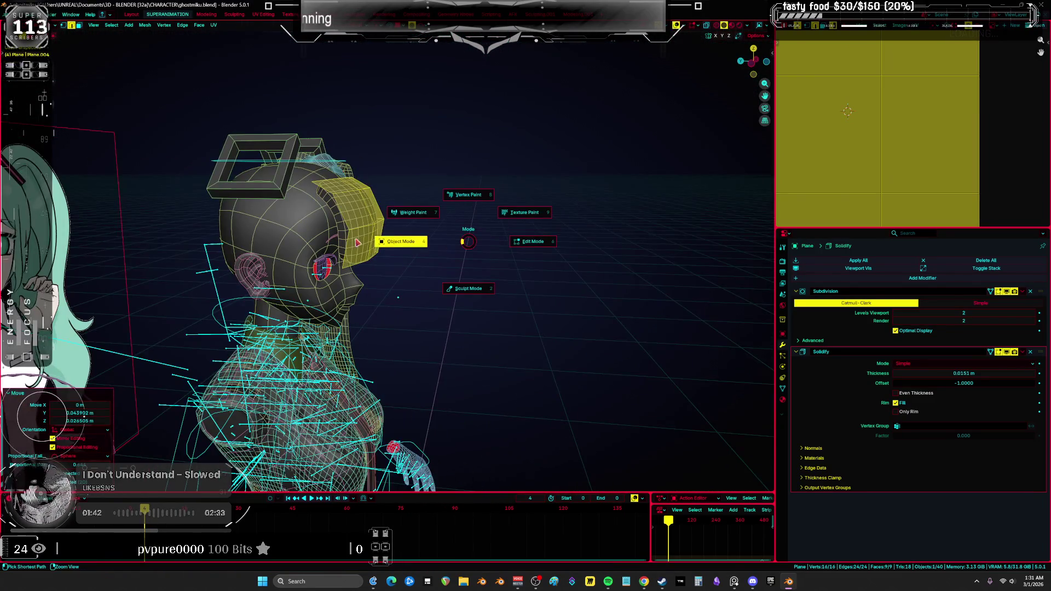
left_click(356, 242)
right_click(353, 234)
left_click(353, 234)
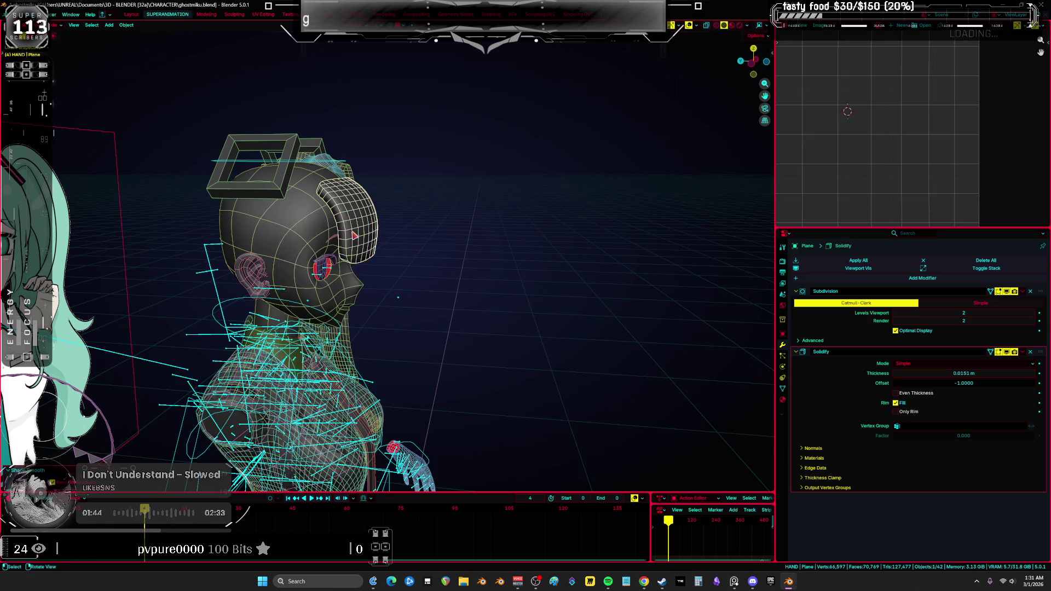
Raise one edge of the bangs slightly in Edit Mode, then switch modes.
mouse_move(441, 274)
middle_mouse_down()
mouse_move(336, 265)
mouse_move(349, 252)
middle_mouse_up()
key("Tab")
mouse_move(451, 217)
middle_mouse_down()
mouse_move(425, 227)
mouse_move(453, 133)
mouse_move(476, 132)
mouse_move(347, 282)
mouse_move(289, 223)
mouse_move(706, 60)
mouse_move(371, 366)
mouse_move(519, 305)
mouse_move(486, 258)
mouse_move(509, 270)
mouse_move(607, 255)
mouse_move(565, 175)
mouse_move(445, 183)
mouse_move(488, 163)
mouse_move(546, 183)
mouse_move(517, 148)
mouse_move(492, 153)
mouse_move(461, 190)
mouse_move(514, 179)
middle_mouse_up()
left_click(425, 227)
key("g")
left_click(435, 210)
key("ctrl+Tab")
Bevel an edge loop into strips and delete those faces to split the bangs into locks.
key("Tab")
left_click(488, 163, "alt")
key("ctrl+b")
left_click(548, 173)
key("alt+a")
key("ctrl+z")
key("x")
left_click(507, 136)
key("shift+alt+z")
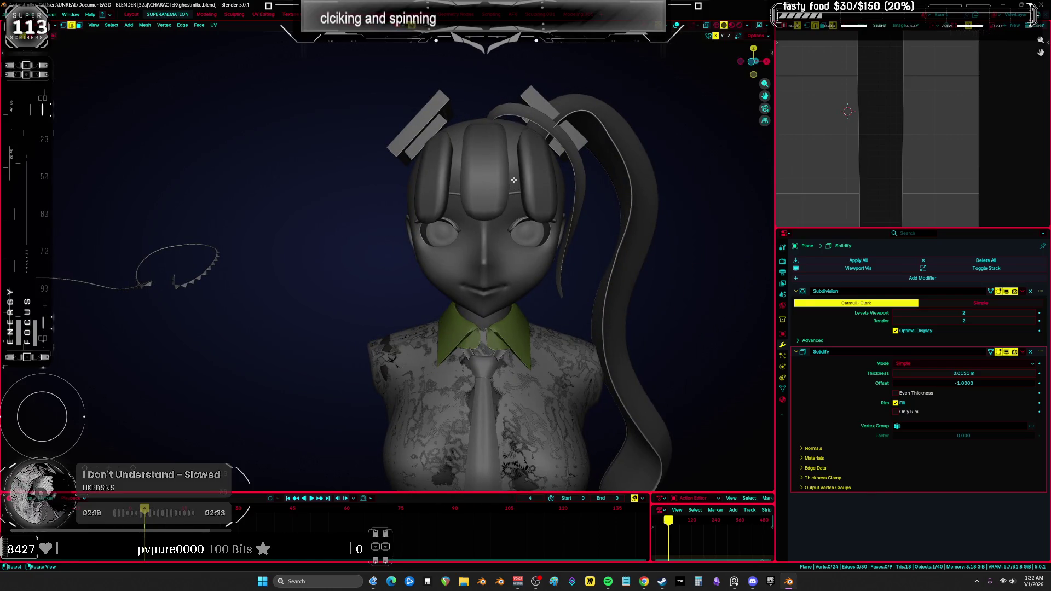
key("shift+alt+z")
key("shift+alt+z")
key("shift+alt+z")
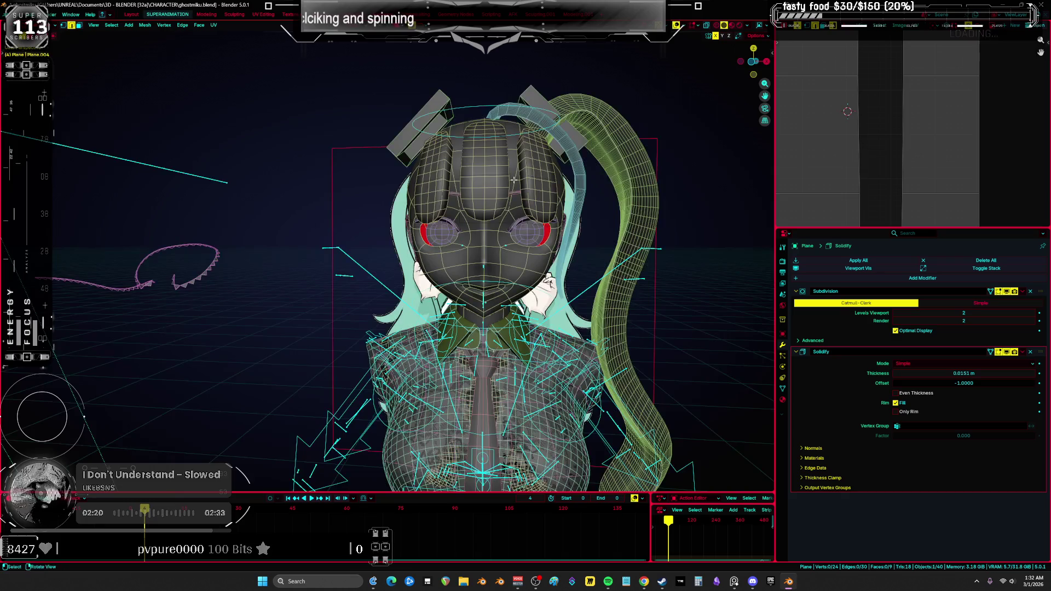
Move and rotate the selected face on the side hair piece.
middle_click_drag(513, 179, 514, 194)
scroll(503, 202, "up", 1)
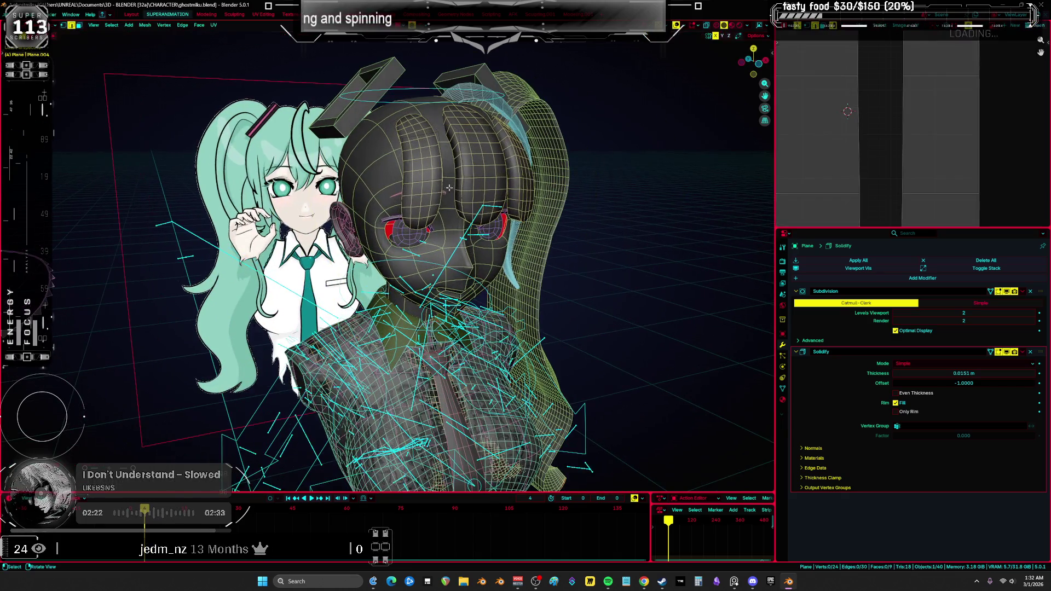
mouse_move(428, 200)
middle_mouse_down()
mouse_move(563, 206)
mouse_move(471, 206)
mouse_move(457, 244)
mouse_move(384, 185)
middle_mouse_up()
key("g")
left_click(493, 198)
key("r")
left_click(499, 201)
Select the side face band; a trial duplicate of it is cancelled and undone.
left_click(384, 185, "alt")
key("shift+d")
key("Escape")
key("r")
key("z")
key("Escape")
key("ctrl+z")
key("ctrl+z")
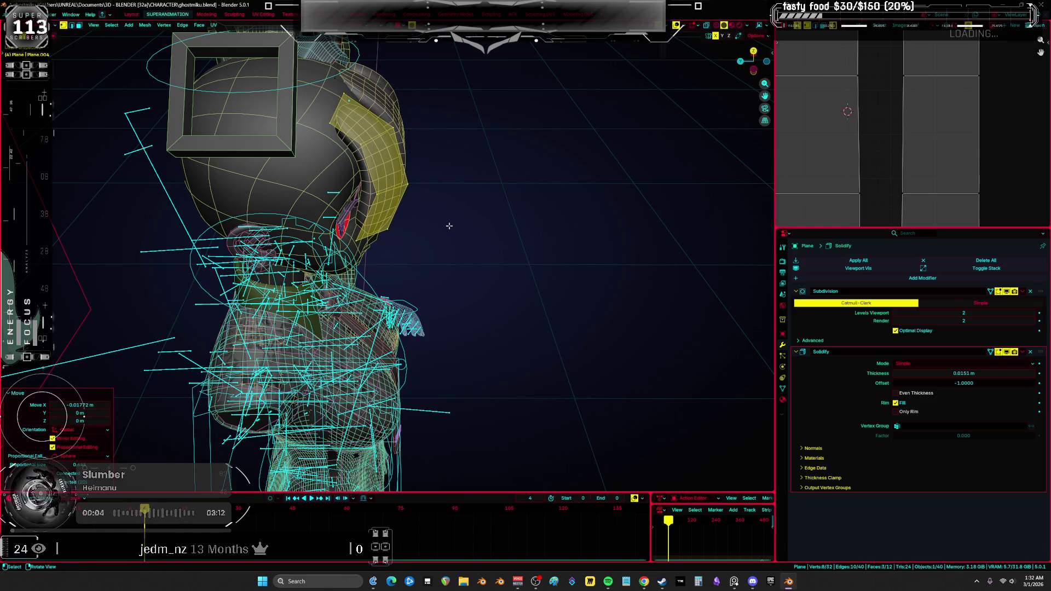
Tilt the face band back about -30.2° and push it slightly back along Y.
key("r")
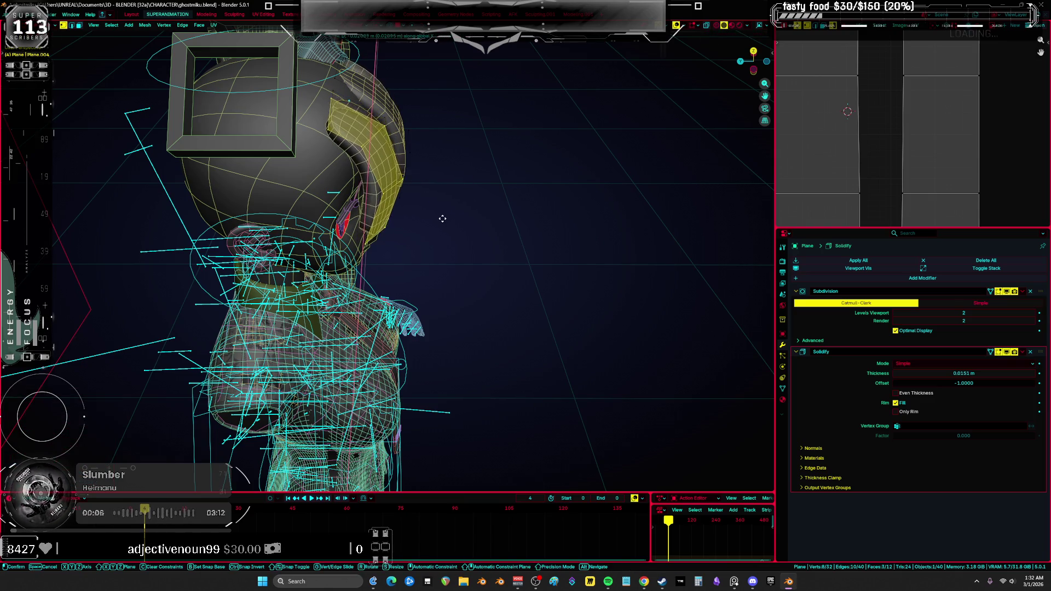
left_click(429, 277)
key("g")
key("y")
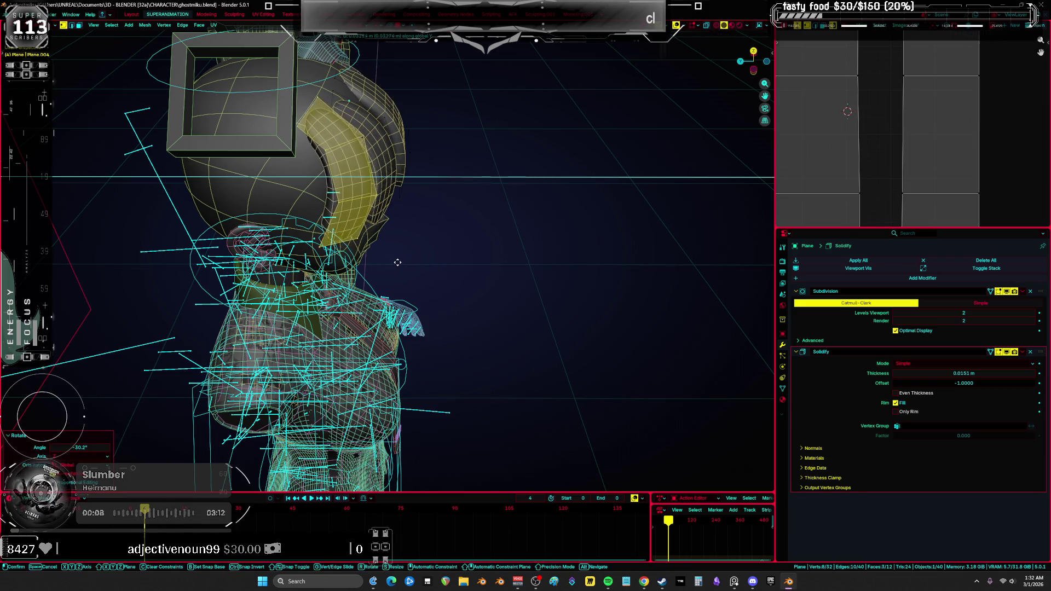
left_click(427, 266)
In a see-through front view, lower the selection slightly along Z.
key("KP_1")
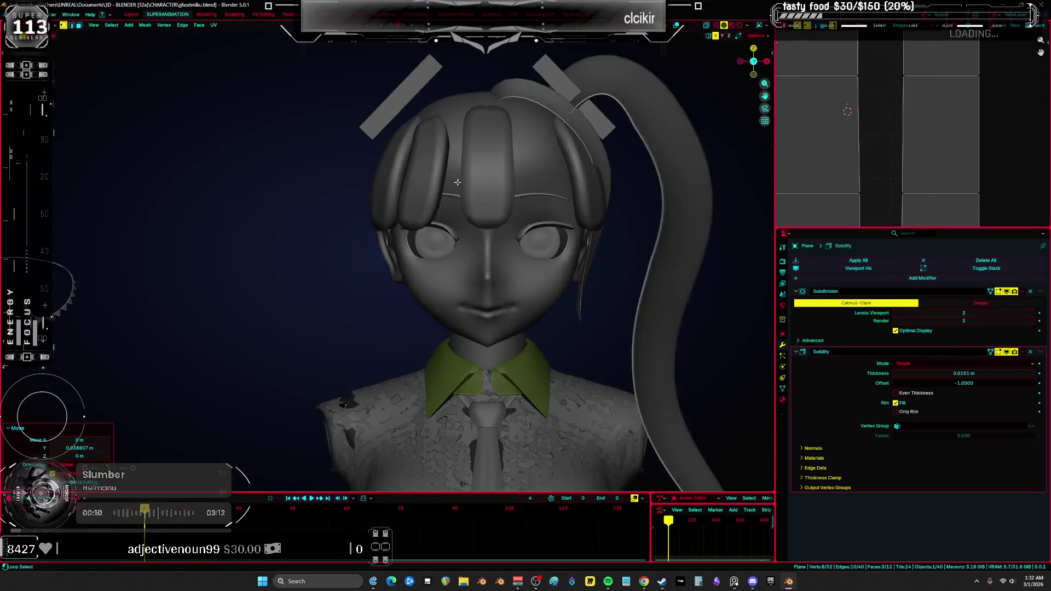
key("alt+z")
key("g")
key("z")
left_click(474, 180)
key("alt+z")
Select a single vertex near the eye and raise it slightly.
middle_click_drag(474, 180, 553, 180)
key("alt+z")
scroll(385, 264, "up", 3)
left_click(384, 264)
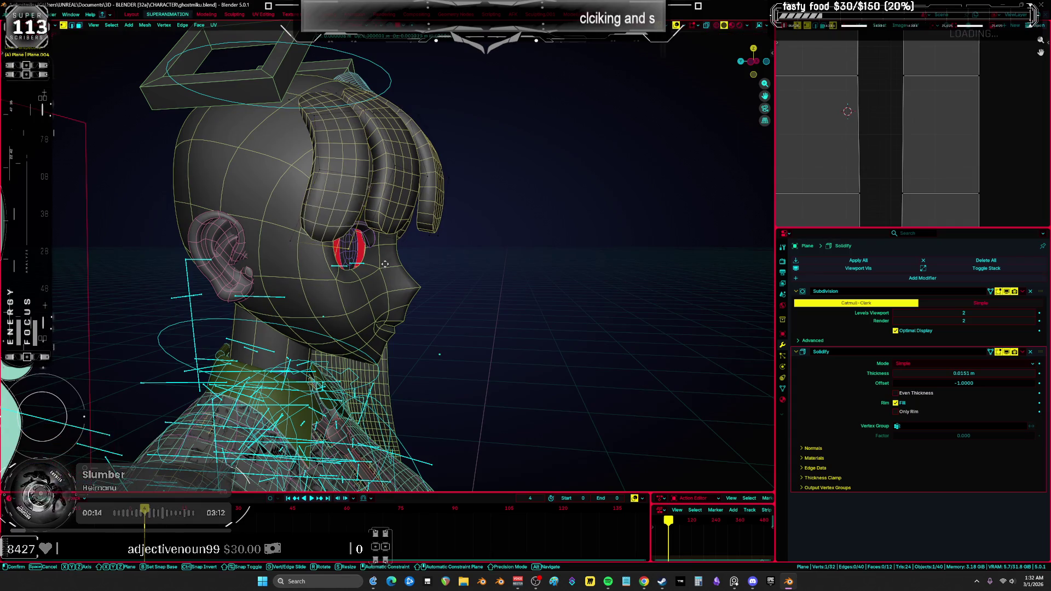
left_click(372, 230)
middle_click_drag(372, 230, 375, 228)
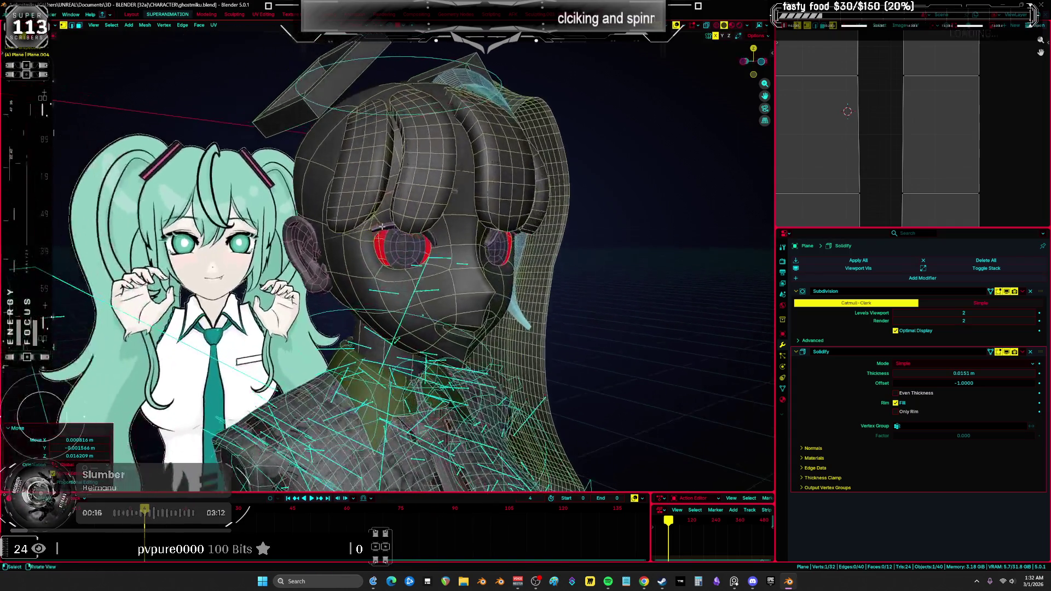
Shift the vertex beside the eye sideways and add a second vertex to the selection.
key("g")
left_click(449, 222)
middle_click_drag(448, 222, 461, 219)
left_click(540, 150, "shift")
Add a loop cut through the fringe with Ctrl+R and slide it sideways along X.
key("ctrl+r")
left_click(540, 149)
scroll(500, 162, "up", 2)
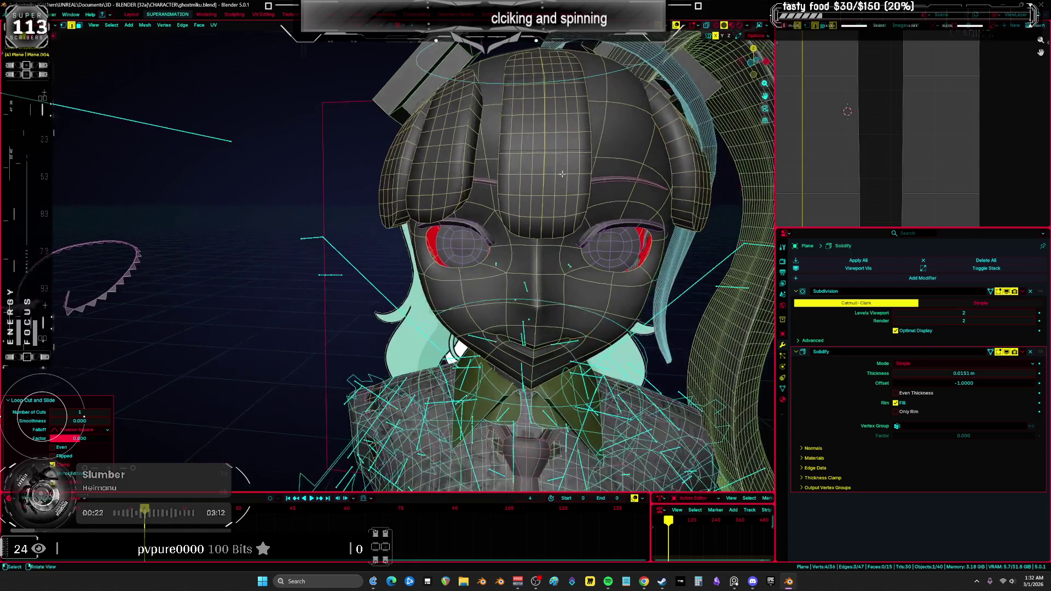
key("g")
key("x")
left_click(509, 162)
Preview the whole head without overlays, then undo back to separate bang strands.
key("shift+alt+z")
mouse_move(508, 163)
middle_mouse_down()
mouse_move(580, 170)
mouse_move(604, 194)
middle_mouse_up()
key("shift+alt+z")
key("ctrl+z")
key("ctrl+z")
key("ctrl+z")
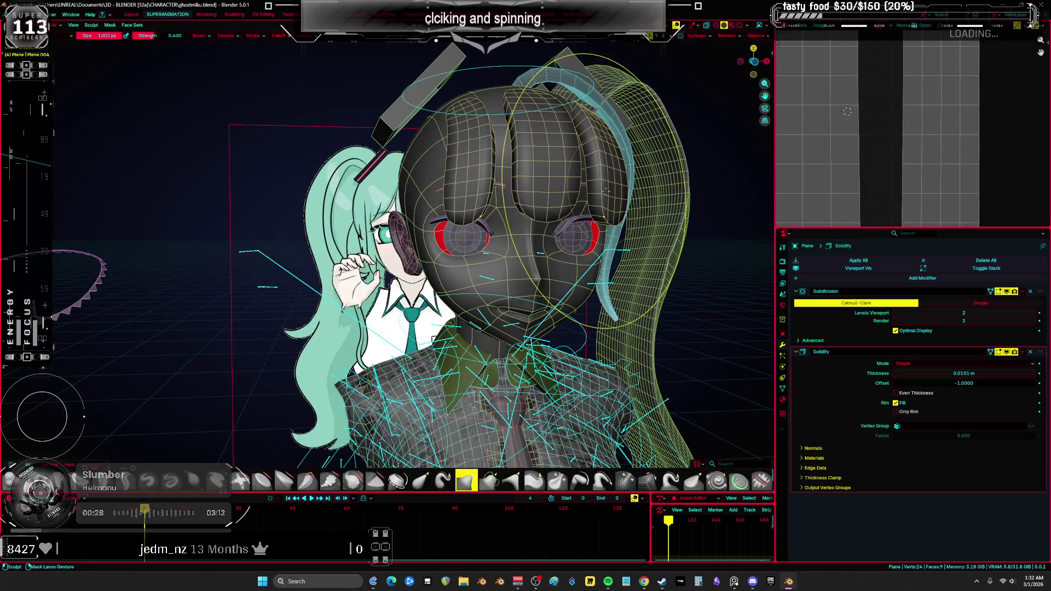
Undo and redo until the bangs return to a single merged sheet, shown as wireframe.
key("ctrl+shift+z")
key("ctrl+z")
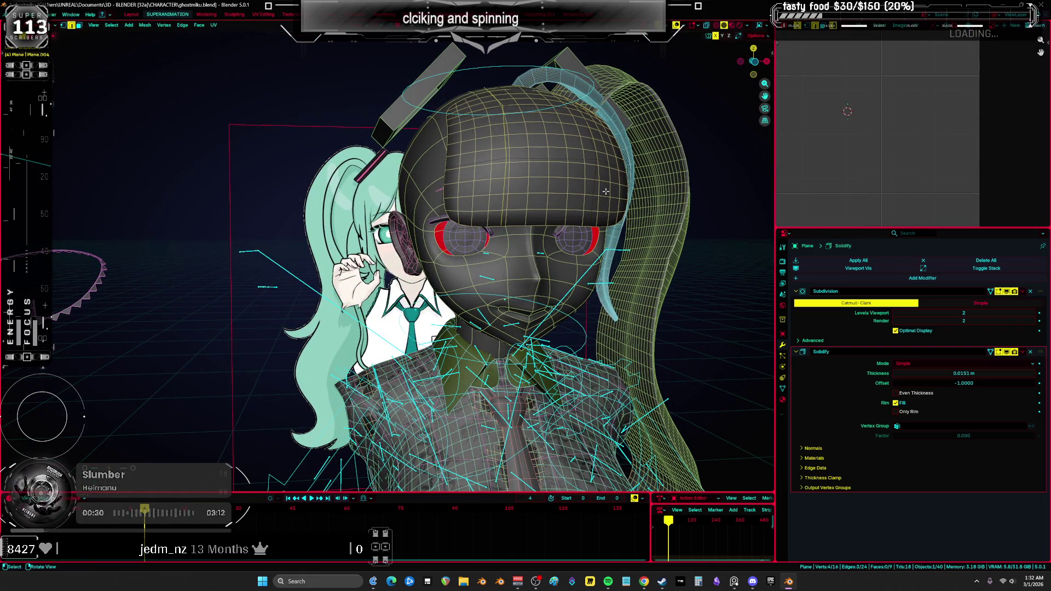
key("ctrl+shift+z")
key("ctrl+shift+z")
key("Tab")
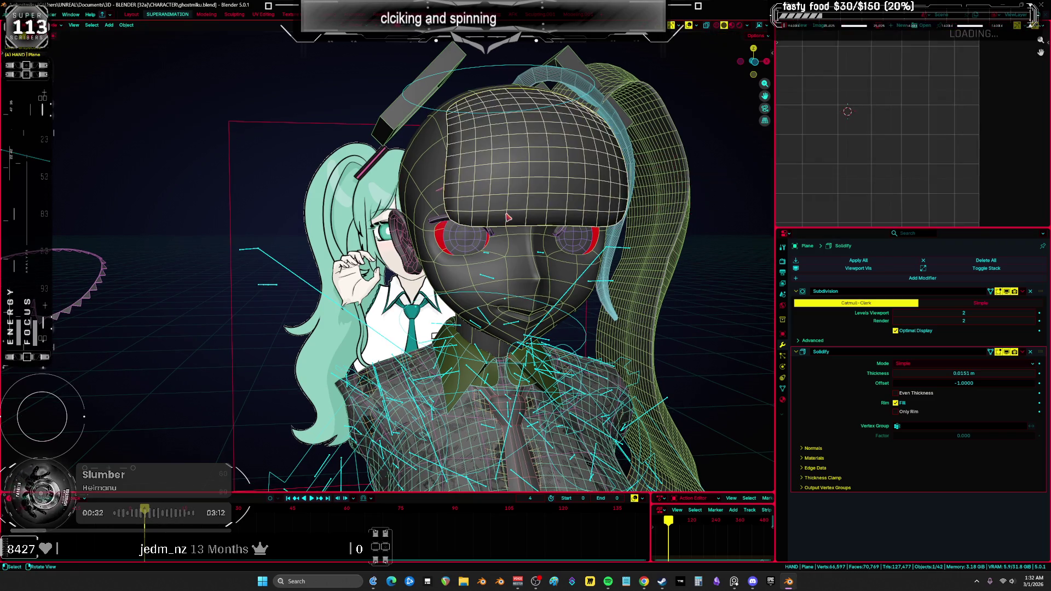
key("shift+alt+z")
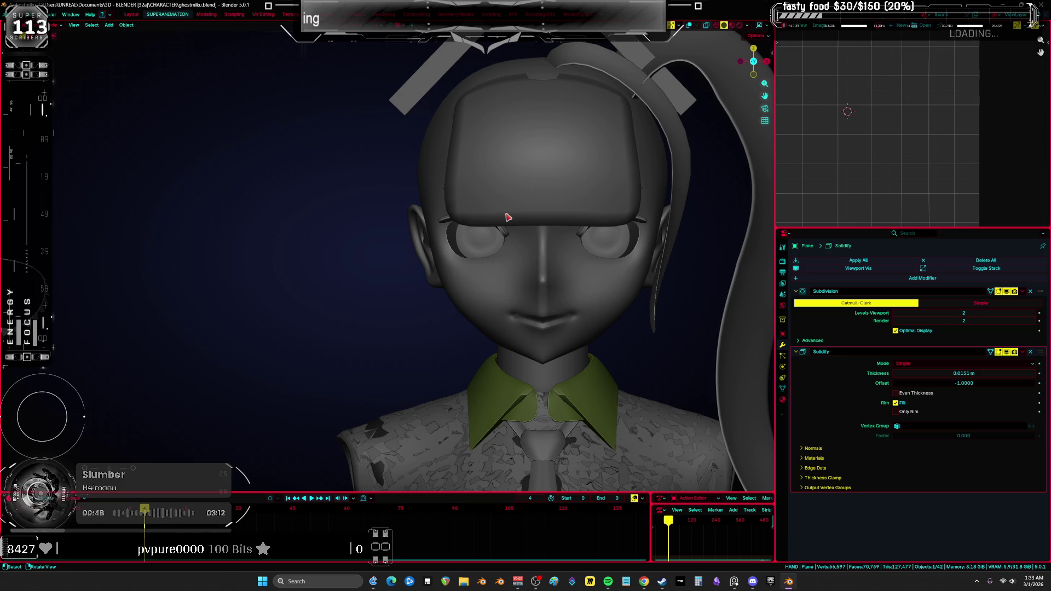
key("shift+z")
In Edit Mode, scale the bangs' top edge loop to about 0.694 and raise it along Z.
key("Tab")
middle_click_drag(524, 177, 597, 119)
left_click(596, 119, "alt")
key("s")
left_click(657, 145)
key("g")
key("z")
left_click(665, 145)
Nudge the top loop slightly down, check the front view, and save ghostmiku.blend.
key("s")
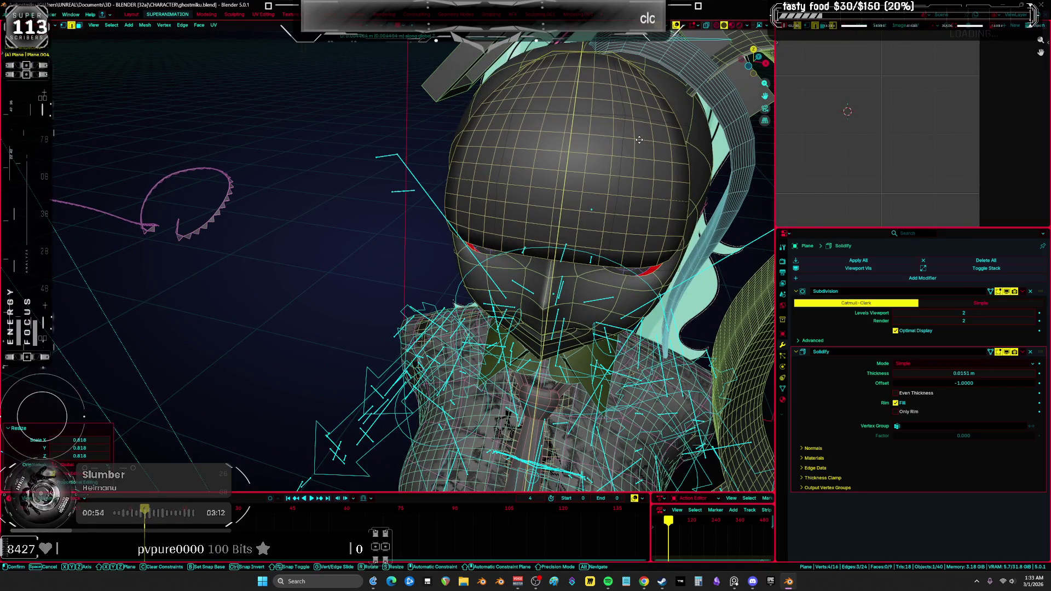
key("g")
key("z")
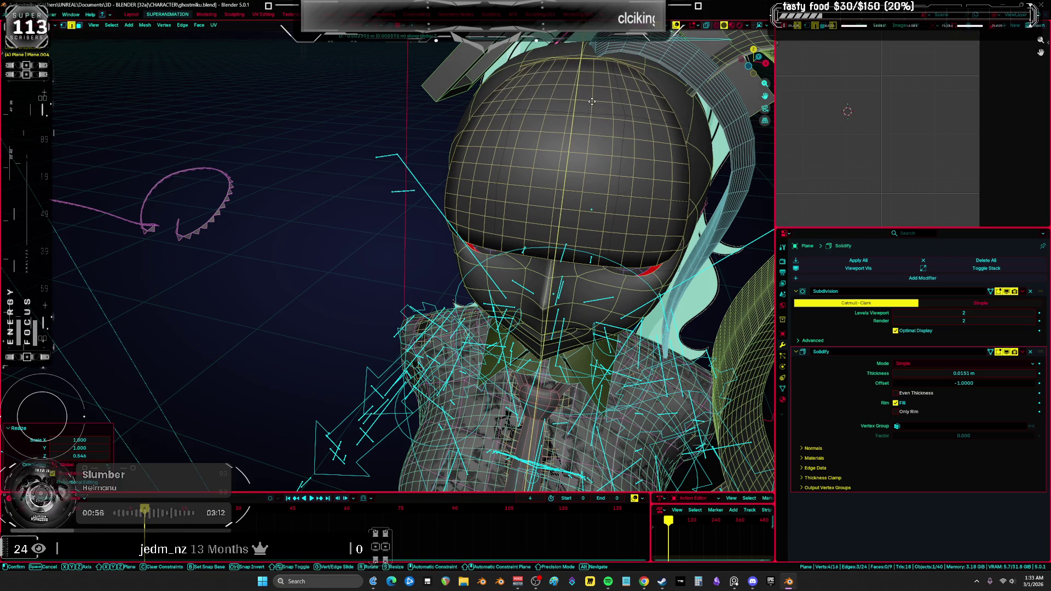
left_click(595, 97)
middle_click_drag(596, 98, 632, 120)
key("shift+alt+z")
key("KP_1")
key("ctrl+s")
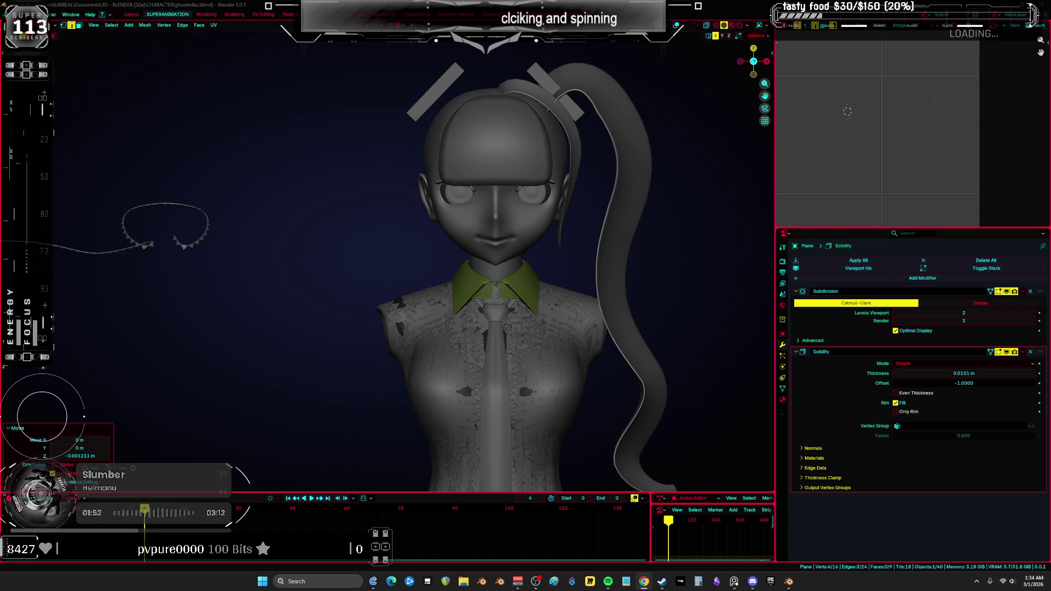
mouse_move(493, 257)
middle_mouse_down()
mouse_move(437, 259)
mouse_move(526, 270)
middle_mouse_up()
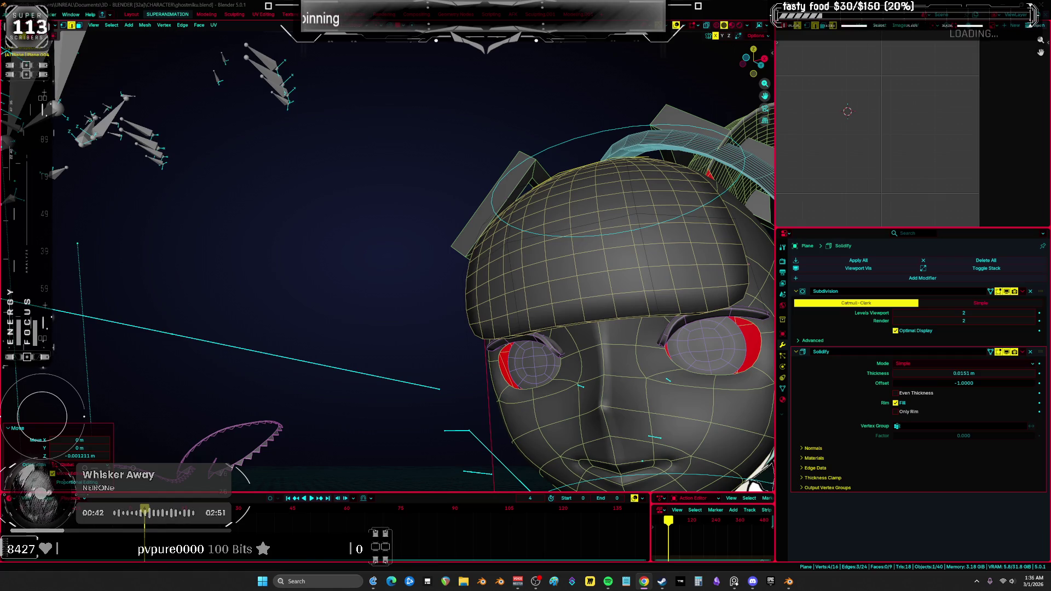
Switch the hair curve to Object Mode and check it from the front and camera views.
key("KP_1")
key("ctrl+Tab")
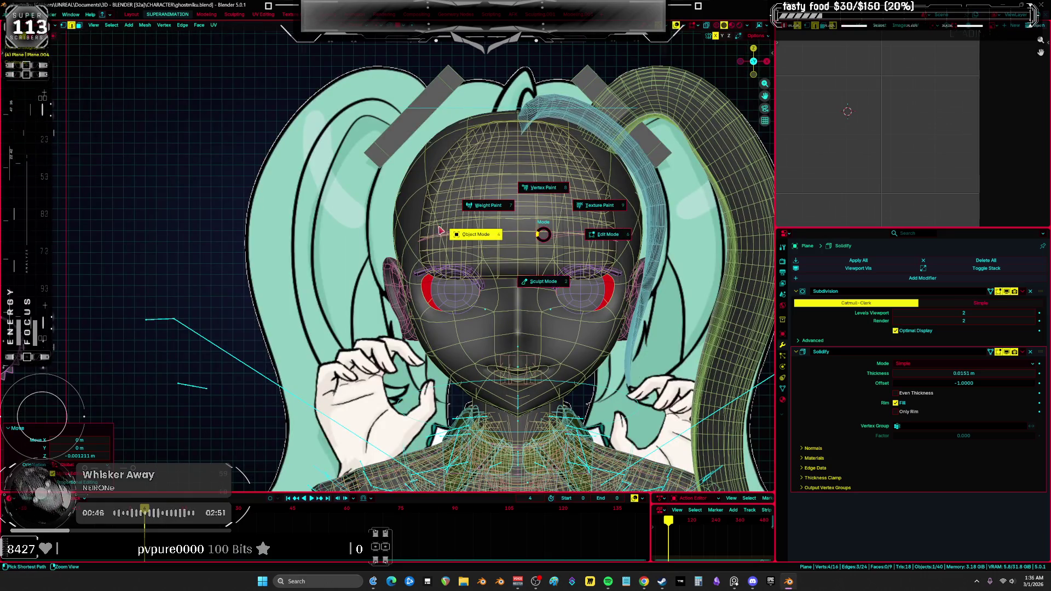
left_click(621, 224)
middle_click_drag(622, 223, 611, 202)
key("KP_0")
key("KP_1")
key("Tab")
Duplicate the hair strand curve and rotate all its points about -21.9° around Z.
key("Tab")
key("KP_0")
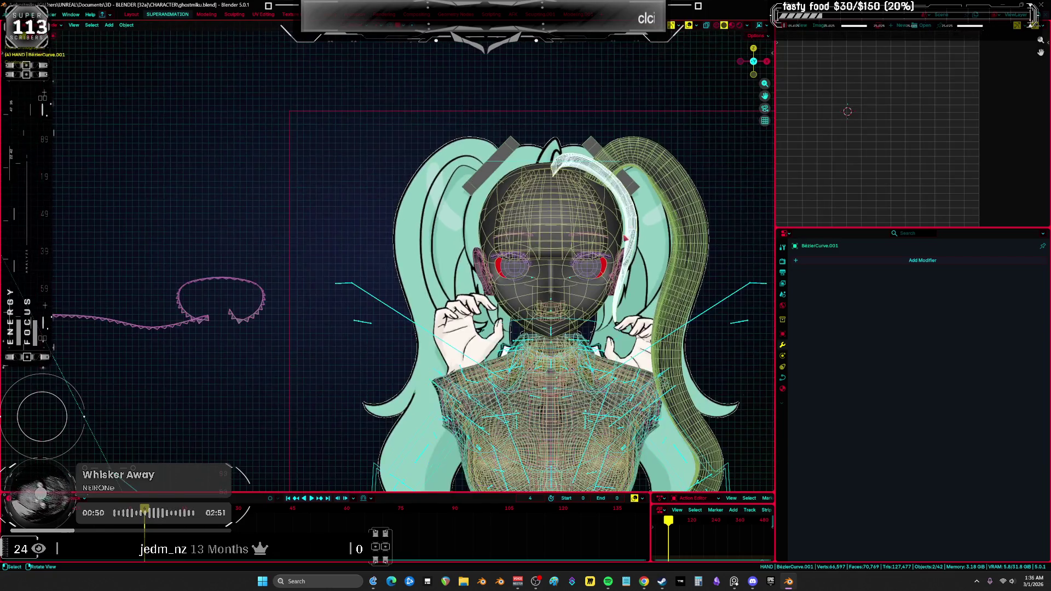
key("shift+d")
left_click(525, 251)
key("KP_0")
key("KP_0")
key("KP_0")
key("Tab")
key("a")
key("r")
key("z")
left_click(554, 261)
Shift the copied strand back along Y so it sits over the head.
key("KP_1")
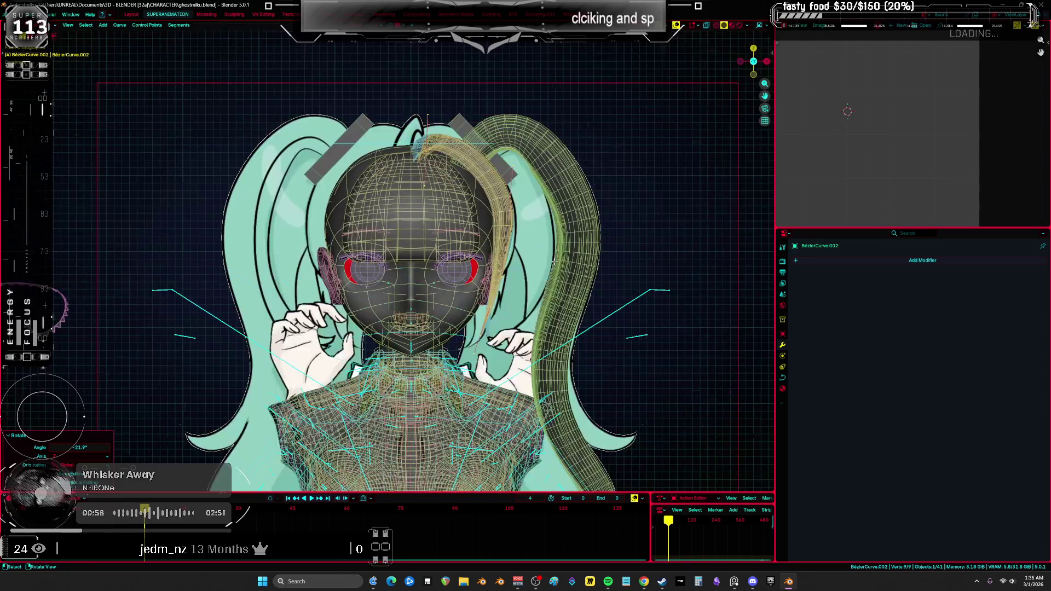
mouse_move(504, 225)
middle_mouse_down()
mouse_move(528, 357)
mouse_move(523, 335)
middle_mouse_up()
key("g")
key("y")
left_click(486, 298)
mouse_move(540, 288)
middle_mouse_down()
mouse_move(455, 284)
mouse_move(490, 312)
mouse_move(562, 241)
mouse_move(536, 251)
mouse_move(615, 260)
middle_mouse_up()
Nudge the strand sideways along X, then rotate and reposition its points.
key("g")
key("x")
left_click(469, 291)
key("r")
left_click(606, 232)
key("s")
key("g")
left_click(554, 199)
key("r")
left_click(556, 204)
Lower the strand's top point, then move and shrink the whole strand to about 0.85.
key("a")
left_click(401, 106)
key("g")
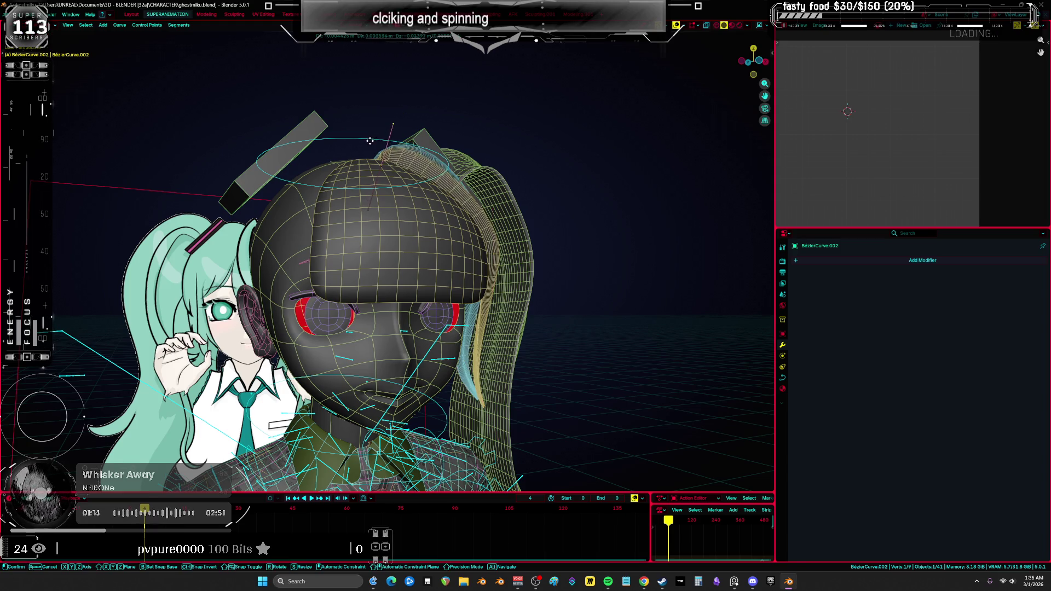
left_click(463, 217)
key("a")
key("g")
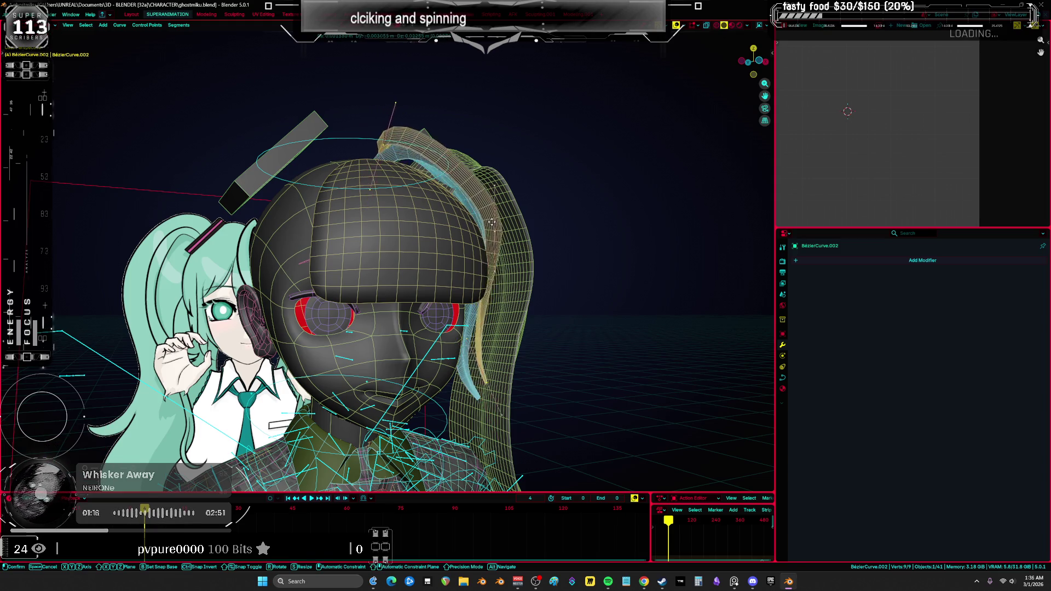
left_click(499, 232)
key("s")
Move a single curve point and twist the strand there with Ctrl+T.
left_click(563, 251)
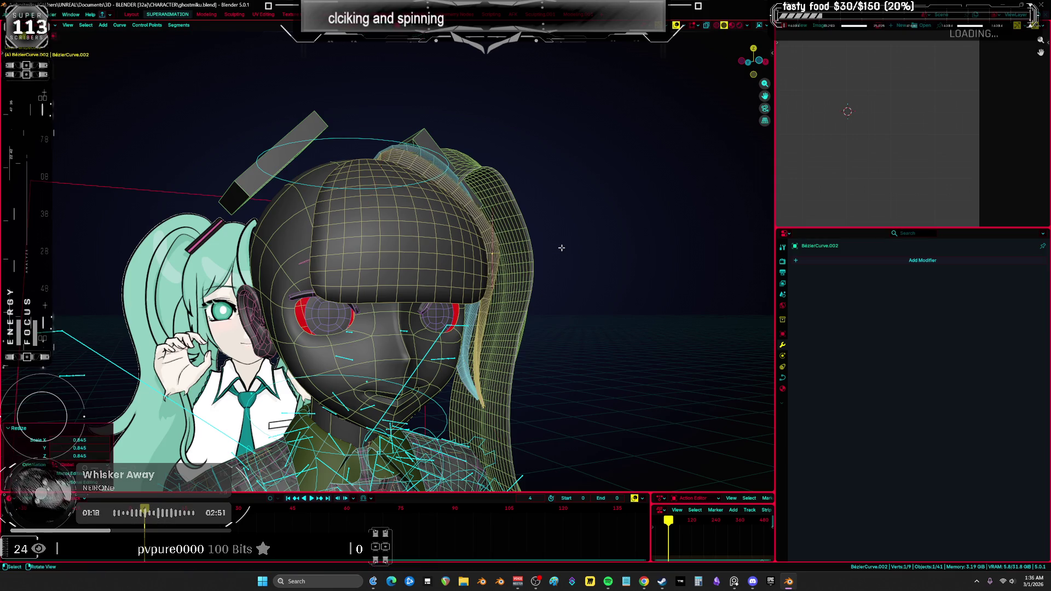
key("g")
left_click(574, 199)
mouse_move(575, 199)
middle_mouse_down()
mouse_move(536, 219)
mouse_move(556, 210)
mouse_move(573, 163)
mouse_move(559, 252)
middle_mouse_up()
key("ctrl+t")
left_click(586, 225)
Fine-tune the point's position twice and preview the strand from the front without overlays.
scroll(557, 209, "up", 2)
key("g")
left_click(564, 186)
key("g")
left_click(564, 197)
key("shift+alt+z")
key("KP_1")
key("shift+alt+z")
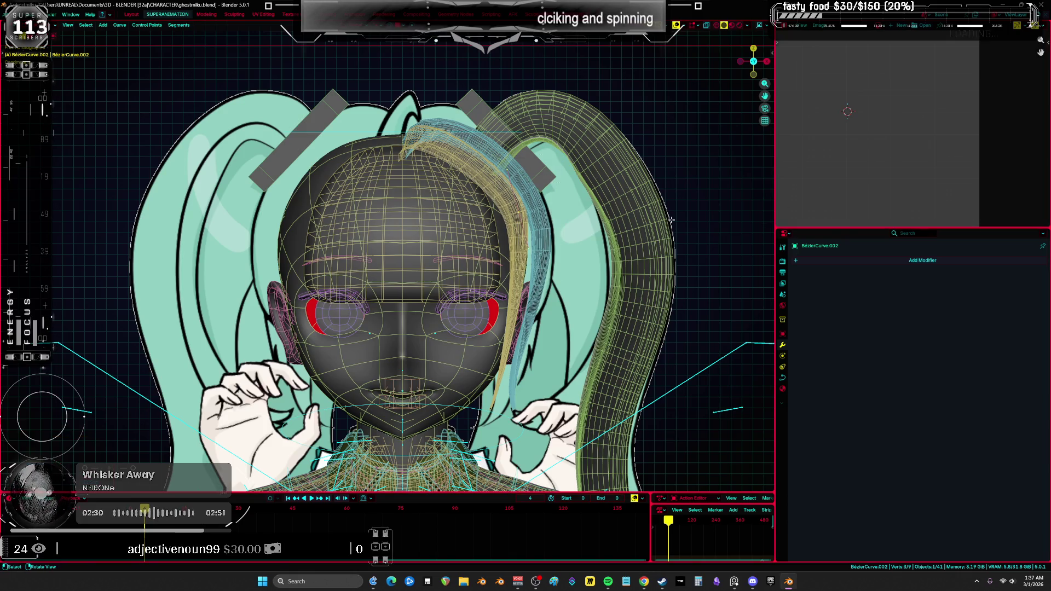
middle_click_drag(671, 298, 645, 237)
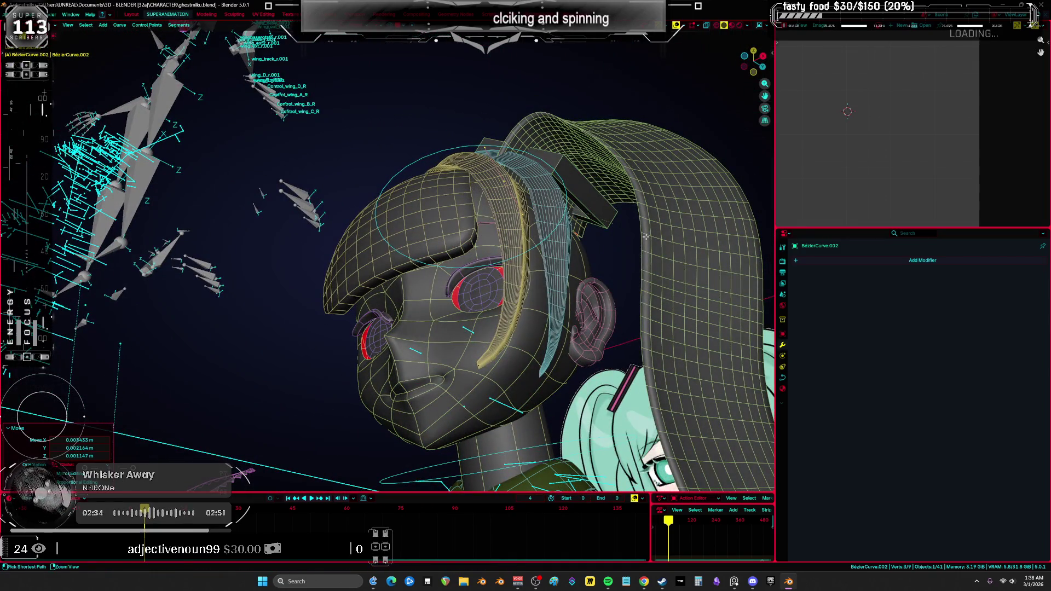
Reshape the BézierCurve.002 side strand by moving and twisting its points against the head.
key("KP_1")
key("g")
left_click(681, 266)
middle_click_drag(682, 267, 677, 273)
key("ctrl+t")
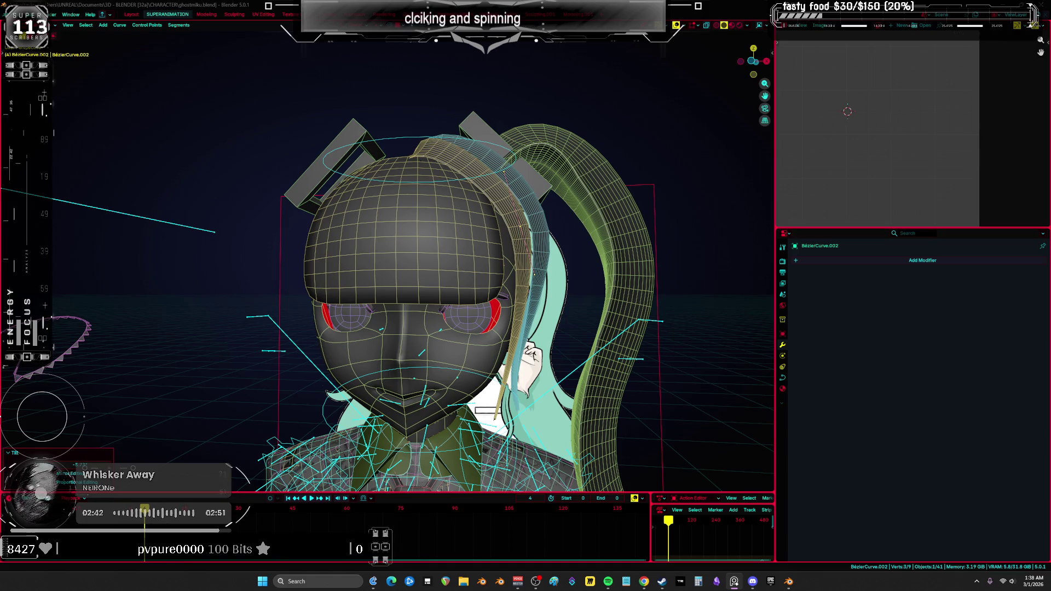
middle_click_drag(596, 274, 531, 278)
left_click(530, 278)
key("g")
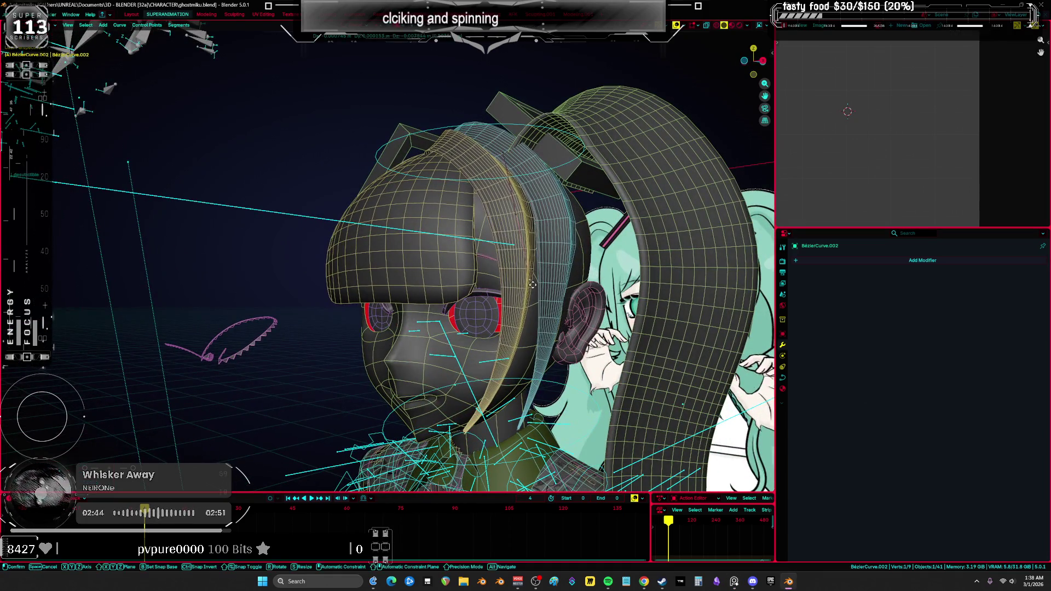
mouse_move(536, 312)
middle_mouse_down()
mouse_move(526, 328)
mouse_move(542, 420)
mouse_move(580, 389)
mouse_move(543, 209)
mouse_move(570, 207)
middle_mouse_up()
left_click(584, 385)
key("g")
left_click(543, 209)
On BézierCurve.001, move one point, rotate it about 5 degrees and twist the strand there.
left_click(544, 209)
left_click_drag(566, 192, 564, 188)
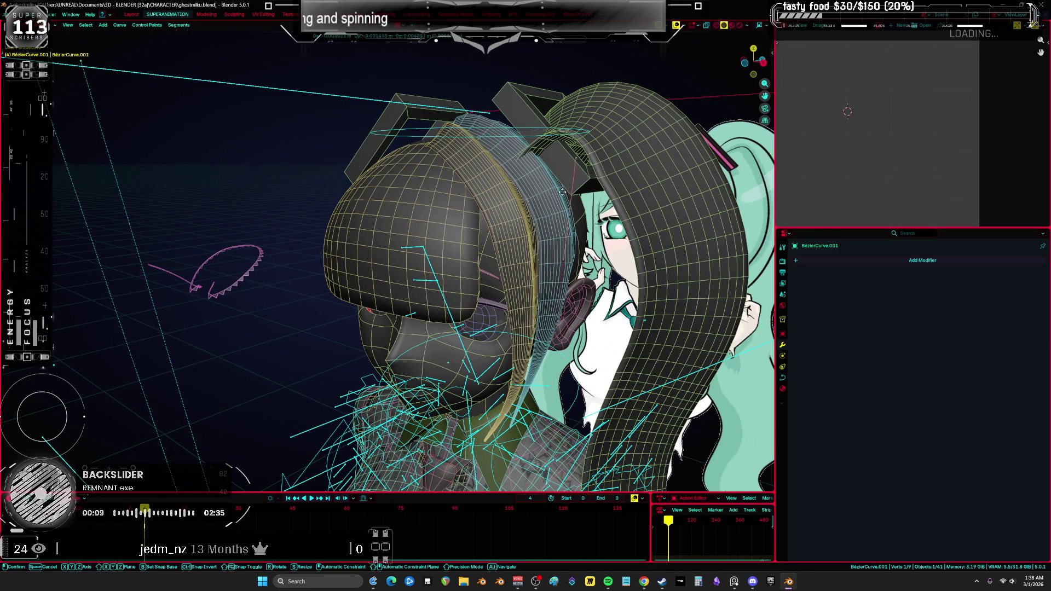
left_click(569, 249)
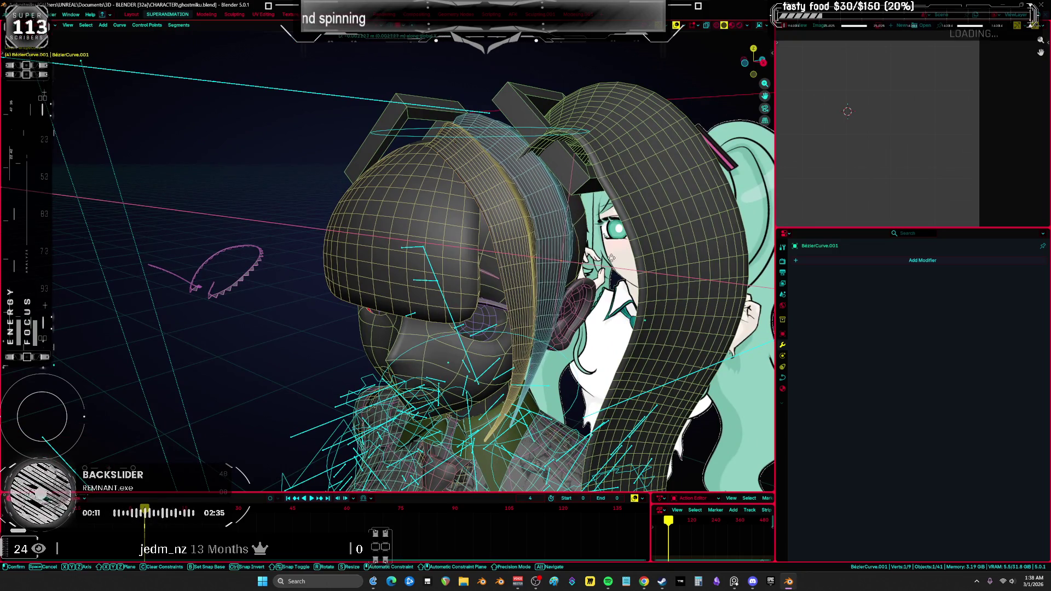
mouse_move(569, 250)
middle_mouse_down()
mouse_move(565, 214)
mouse_move(584, 242)
mouse_move(612, 224)
mouse_move(594, 229)
mouse_move(565, 212)
middle_mouse_up()
key("g")
key("r")
left_click(565, 214)
key("ctrl+t")
left_click(607, 236)
Nudge the BézierCurve.001 points closer to the face, toggling overlays to preview the hair.
key("shift+alt+z")
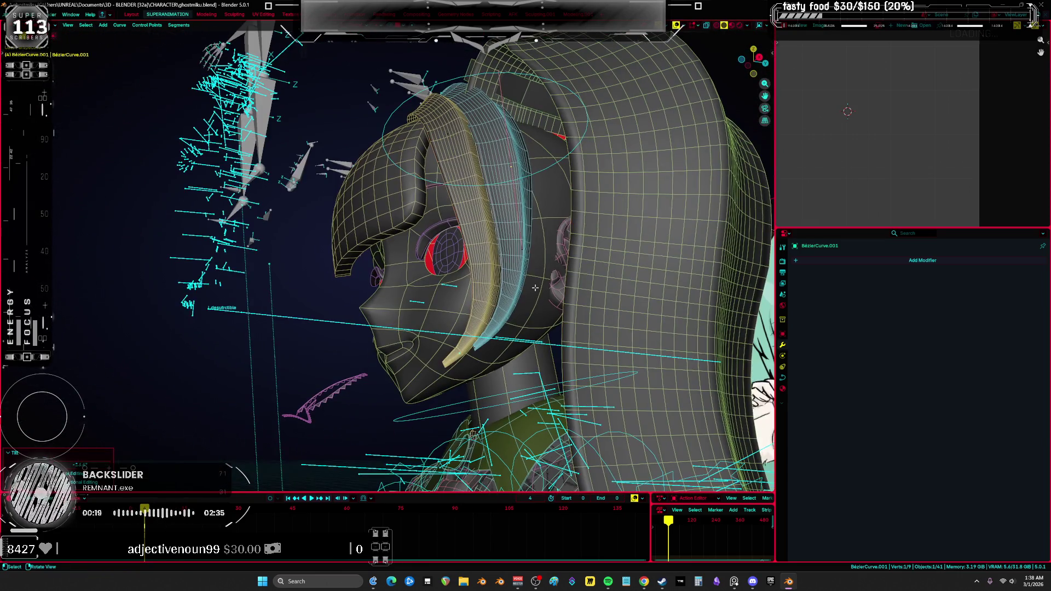
key("g")
left_click(521, 305)
key("shift+alt+z")
middle_click_drag(521, 305, 650, 376)
key("r")
key("z")
key("g")
key("x")
left_click(579, 416)
middle_click_drag(580, 416, 539, 399)
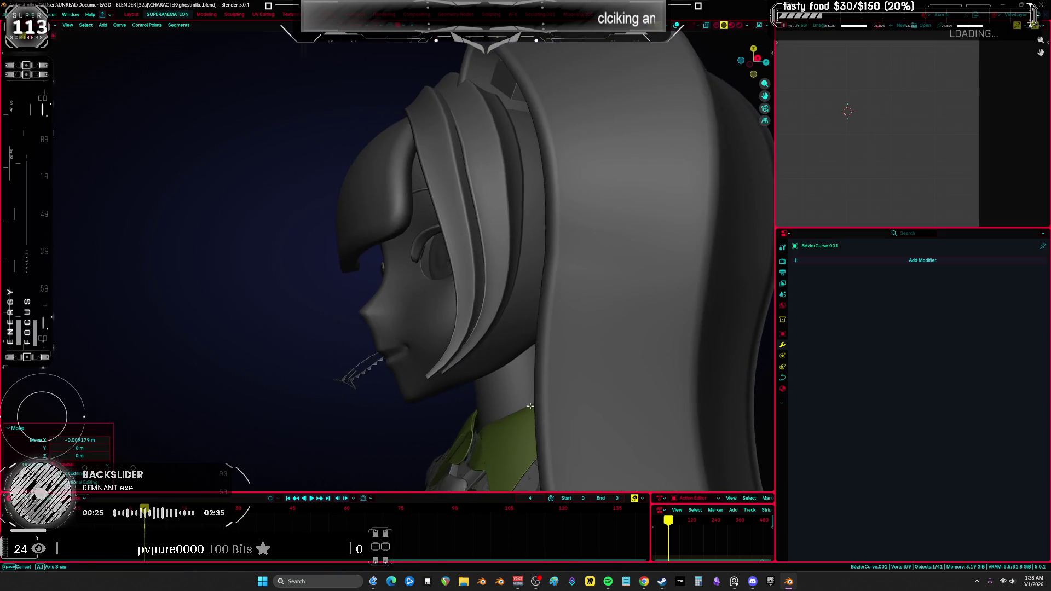
key("g")
left_click(487, 376)
key("shift+alt+z")
key("shift+alt+z")
middle_click_drag(487, 376, 515, 377)
key("shift+alt+z")
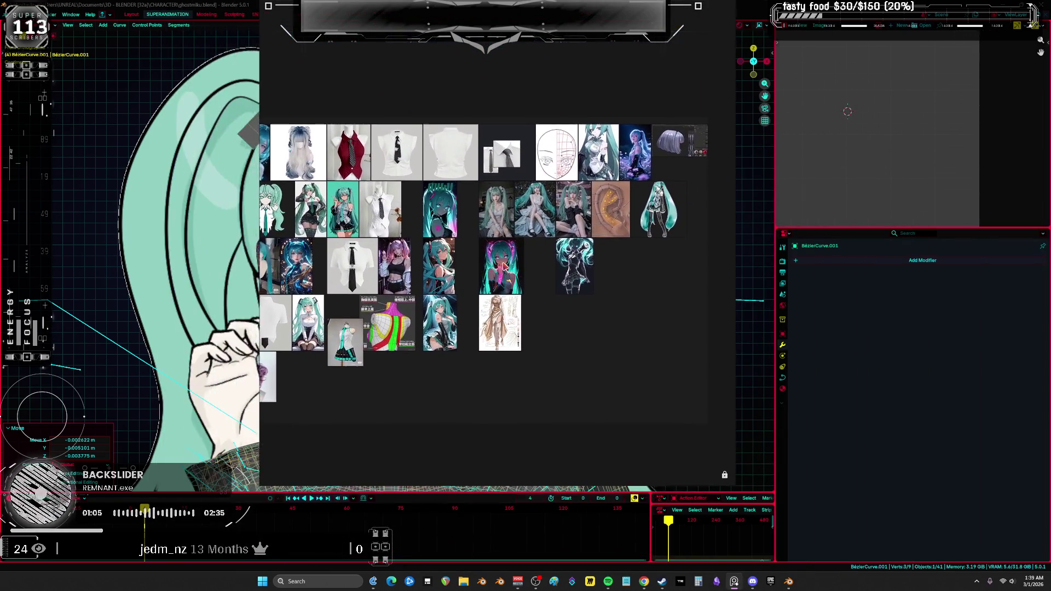
Zoom and pan the PureRef board to centre the teal Miku portrait and cosplay photo.
scroll(349, 270, "up", 5)
scroll(349, 270, "up", 3)
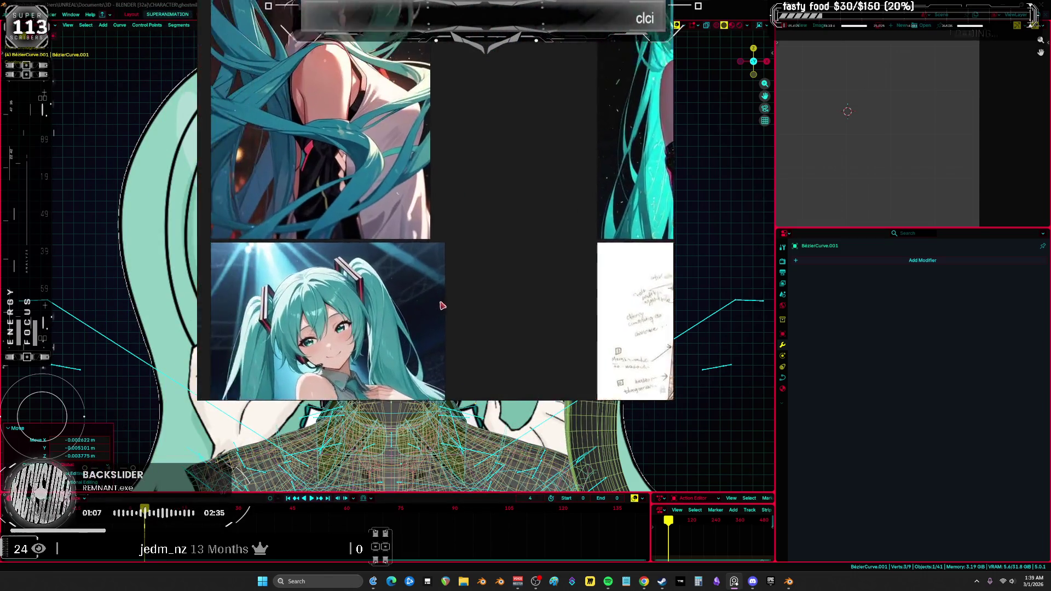
scroll(441, 270, "up", 3)
scroll(398, 246, "down", 3)
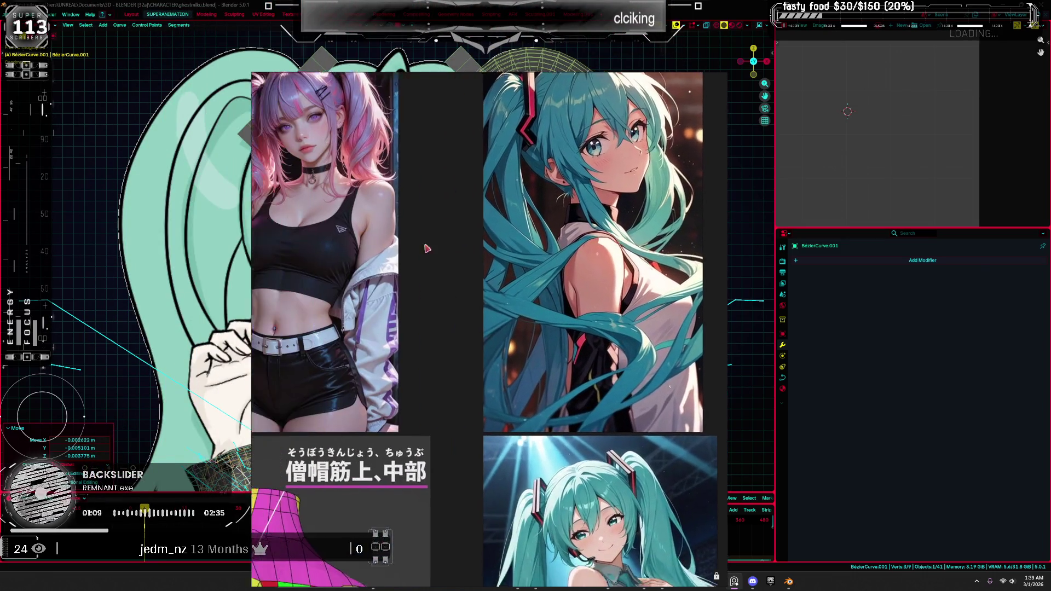
scroll(535, 278, "up", 5)
middle_click_drag(535, 277, 617, 338)
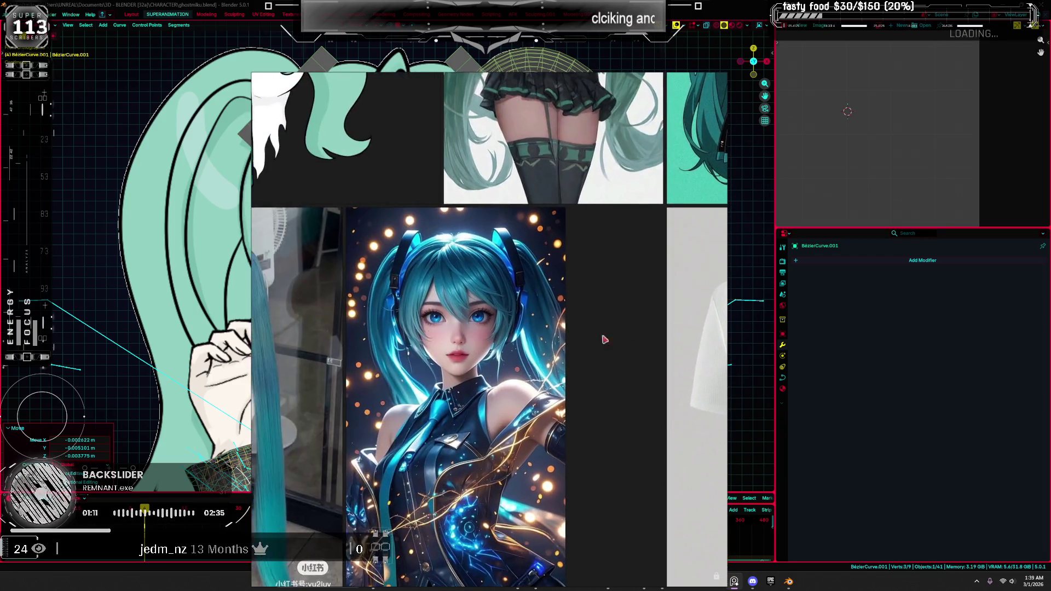
scroll(544, 422, "down", 3)
scroll(407, 332, "up", 3)
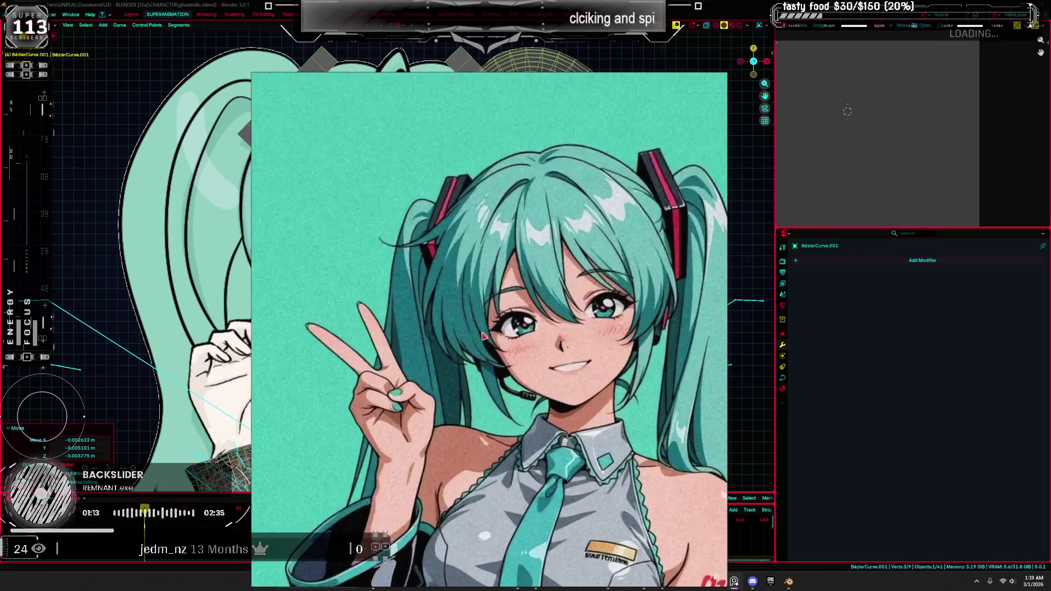
scroll(407, 332, "down", 2)
scroll(407, 332, "up", 5)
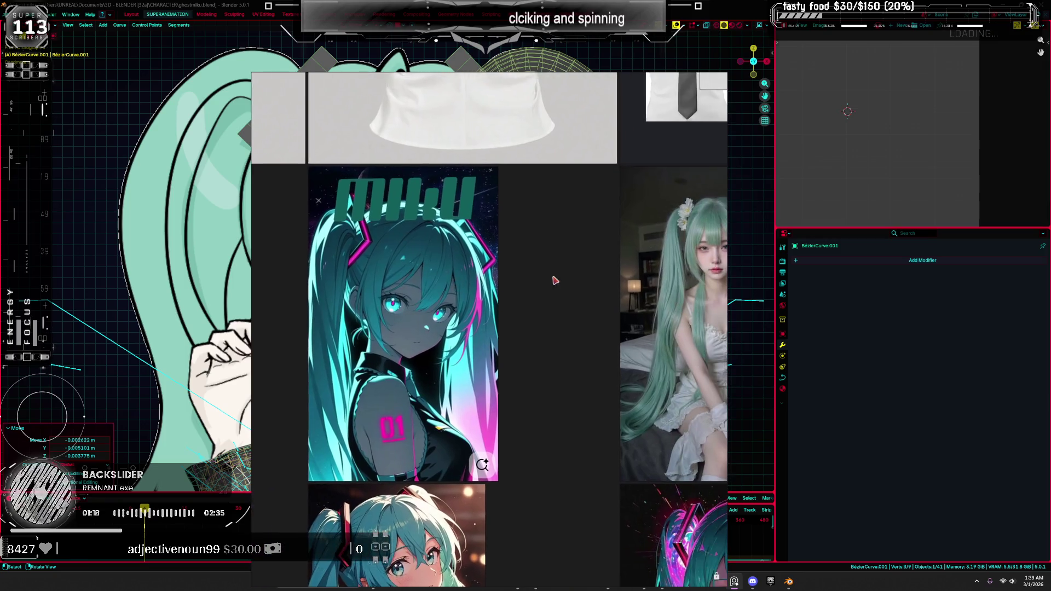
middle_click_drag(554, 280, 547, 258)
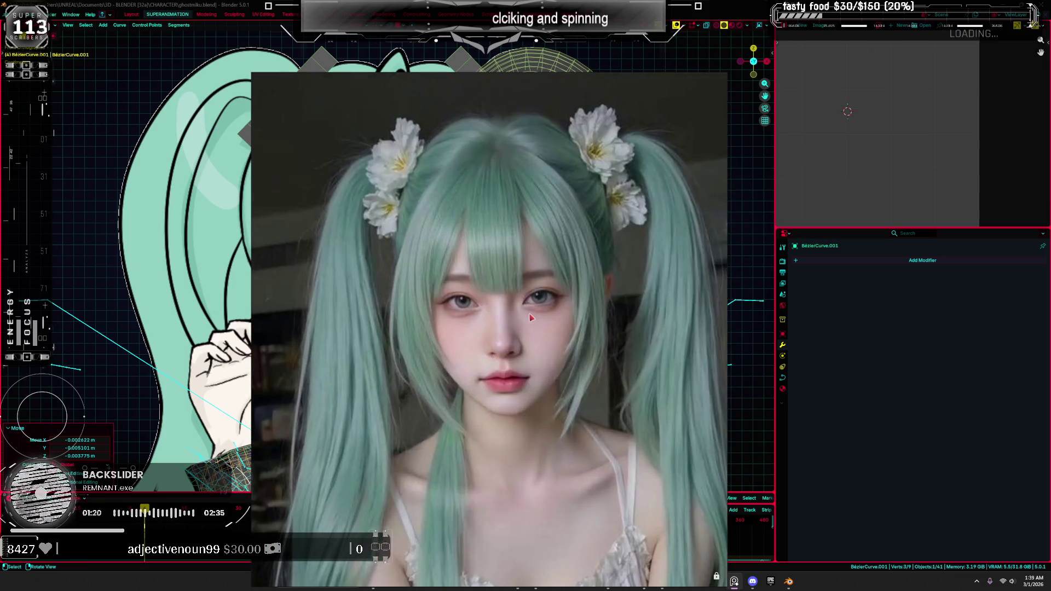
Pan across the image grid to show the face-grid diagram beside the Miku illustration.
scroll(529, 316, "down", 3)
middle_click_drag(530, 316, 517, 296)
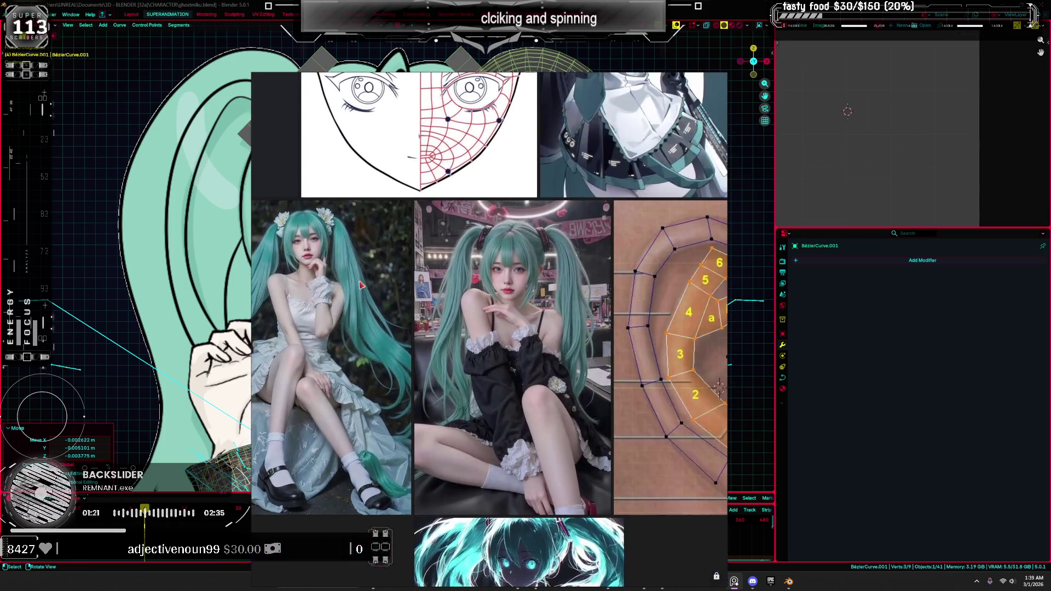
scroll(517, 296, "up", 2)
scroll(508, 276, "up", 2)
scroll(508, 275, "up", 3)
scroll(504, 273, "down", 4)
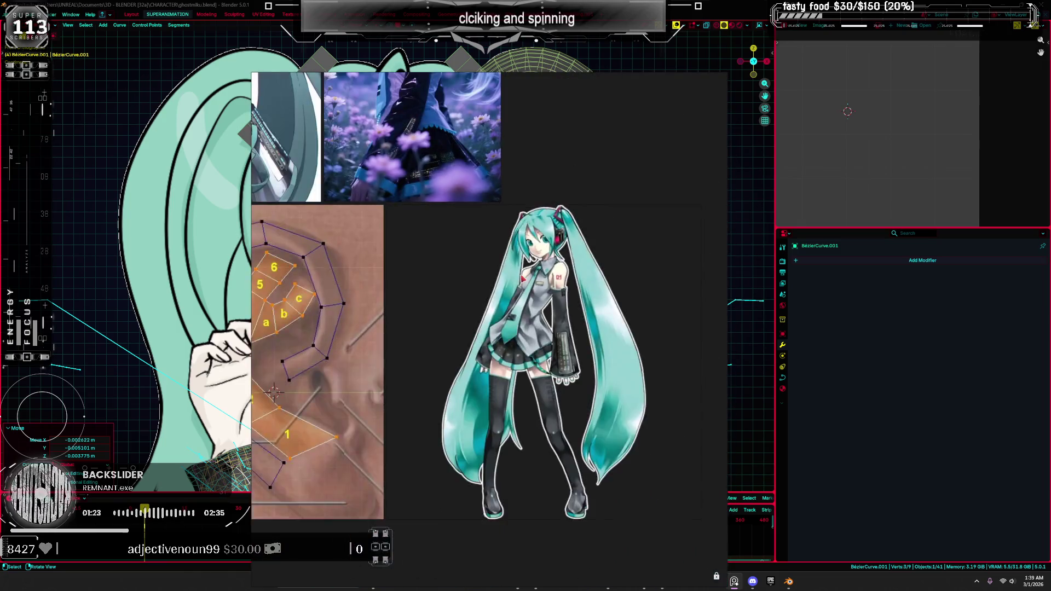
scroll(487, 265, "up", 3)
middle_click_drag(486, 265, 487, 285)
scroll(487, 285, "up", 2)
scroll(486, 290, "down", 2)
scroll(486, 296, "up", 3)
scroll(487, 295, "up", 2)
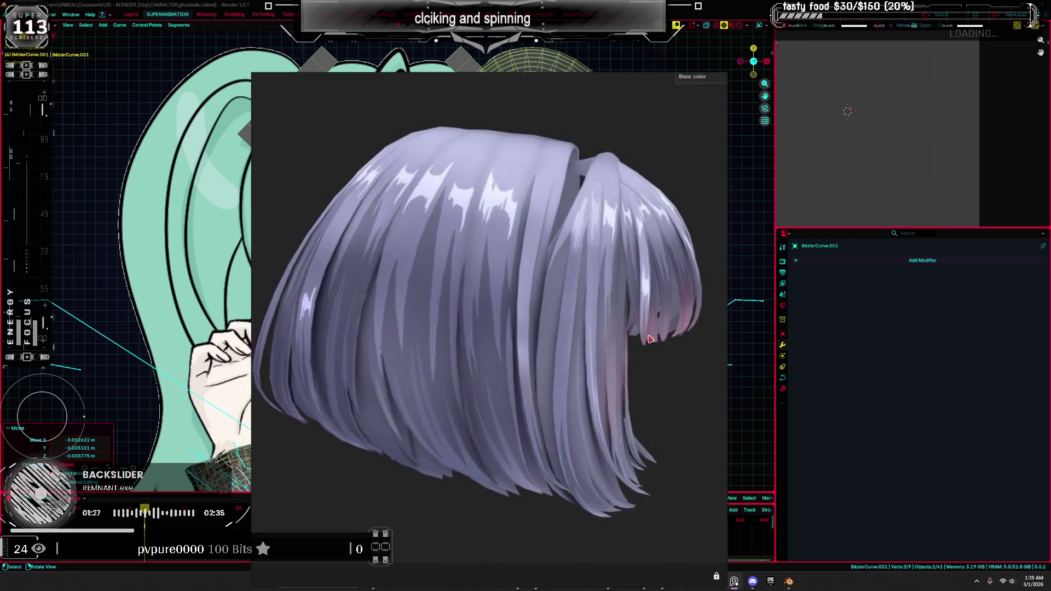
scroll(487, 296, "down", 4)
scroll(644, 319, "up", 2)
middle_click_drag(487, 295, 716, 340)
scroll(644, 320, "down", 1)
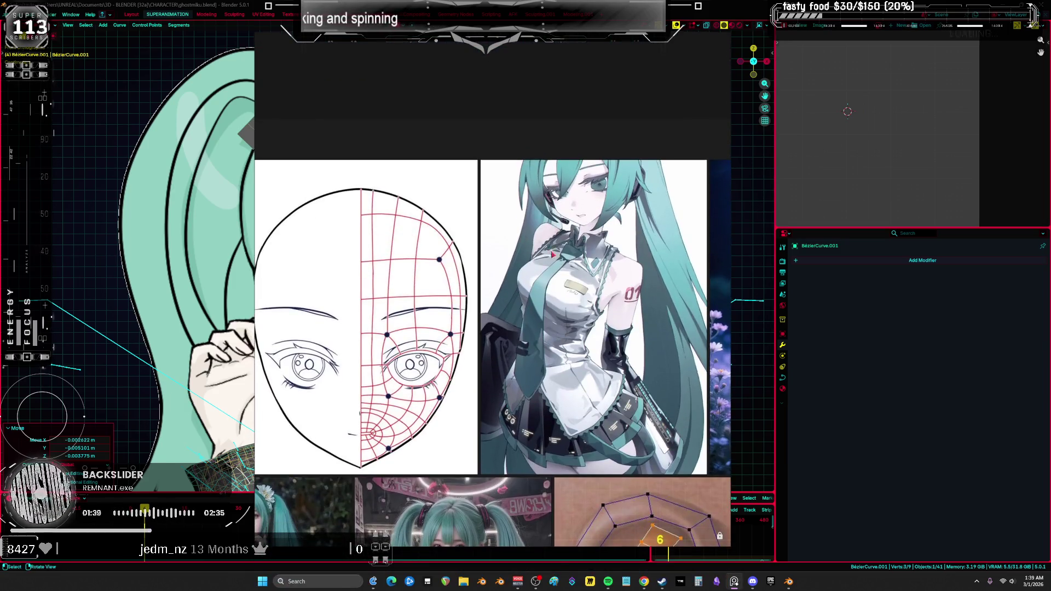
Fill the Paint canvas black and draw a solid yellow circle near the top-left.
left_click(554, 582)
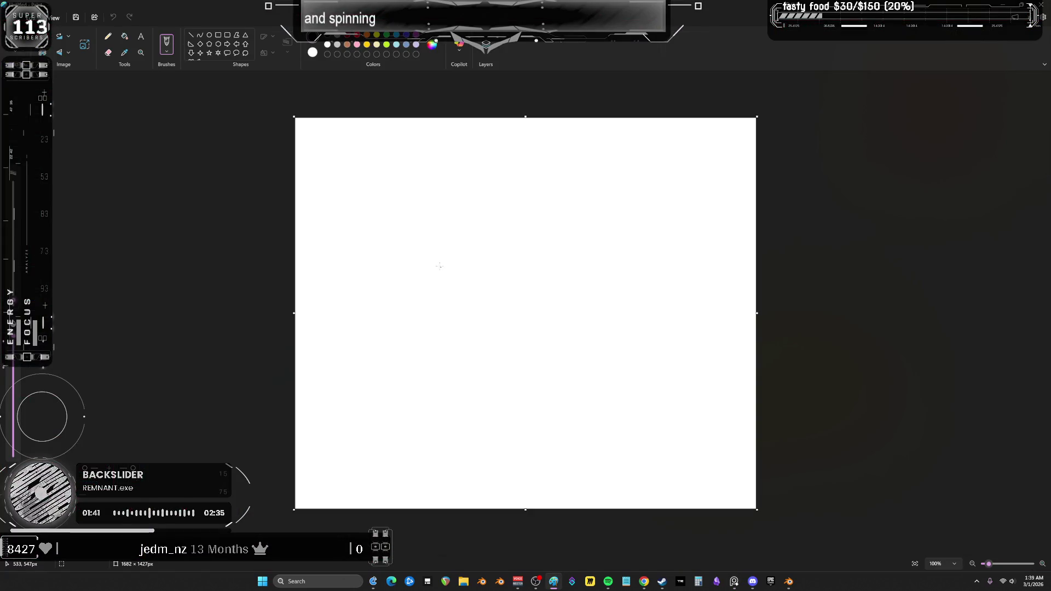
left_click(124, 37)
key("ctrl+shift+i")
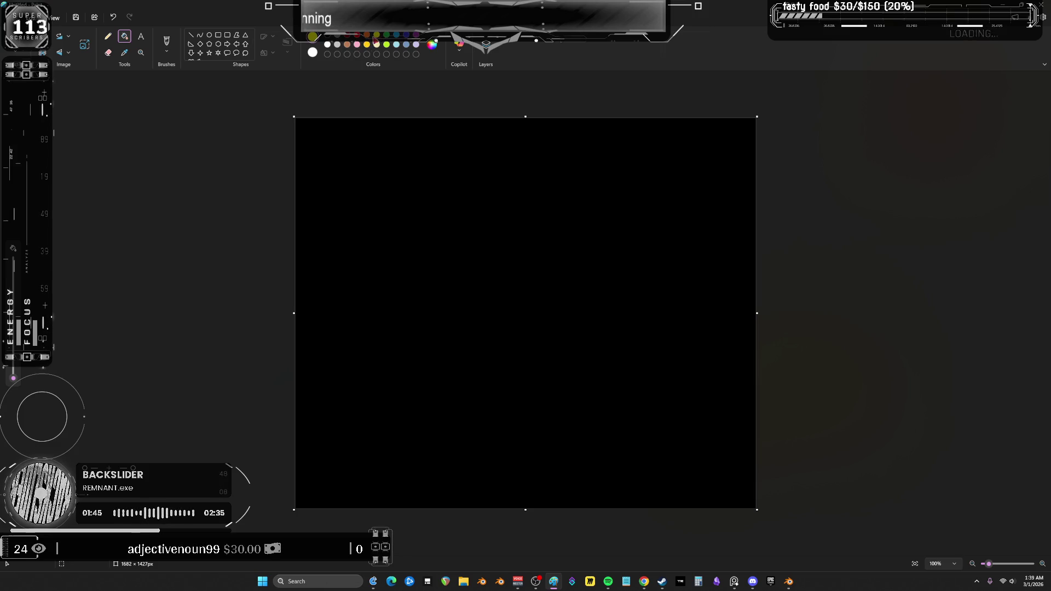
left_click(211, 36)
left_click_drag(358, 157, 446, 252)
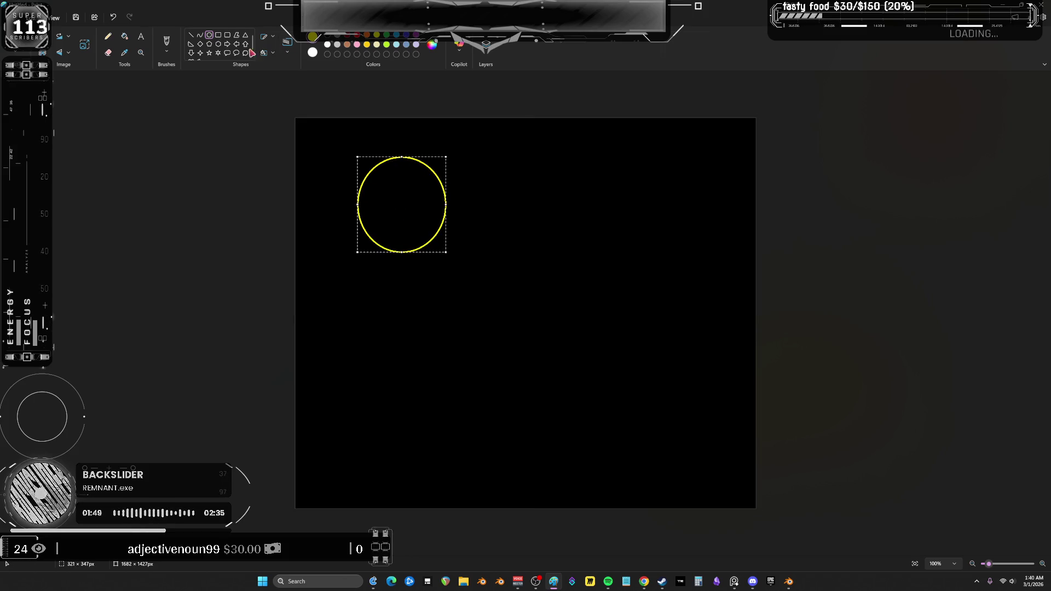
left_click(125, 39)
left_click(406, 203)
Fill an overlapping ellipse black to leave a crescent, then outline a rounded rectangle below.
left_click(209, 35)
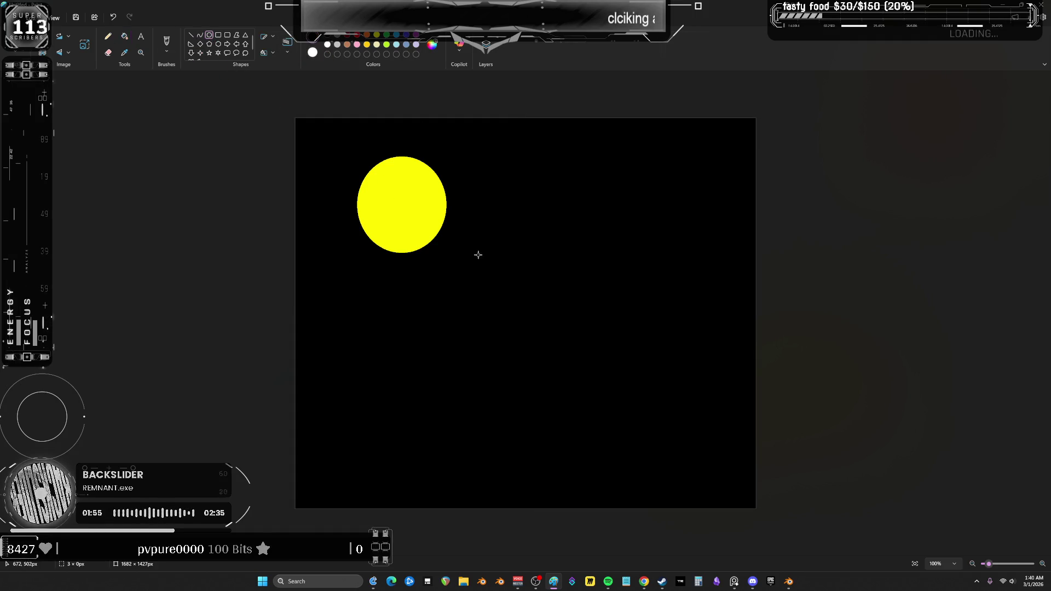
left_click_drag(400, 177, 383, 162)
left_click(124, 36)
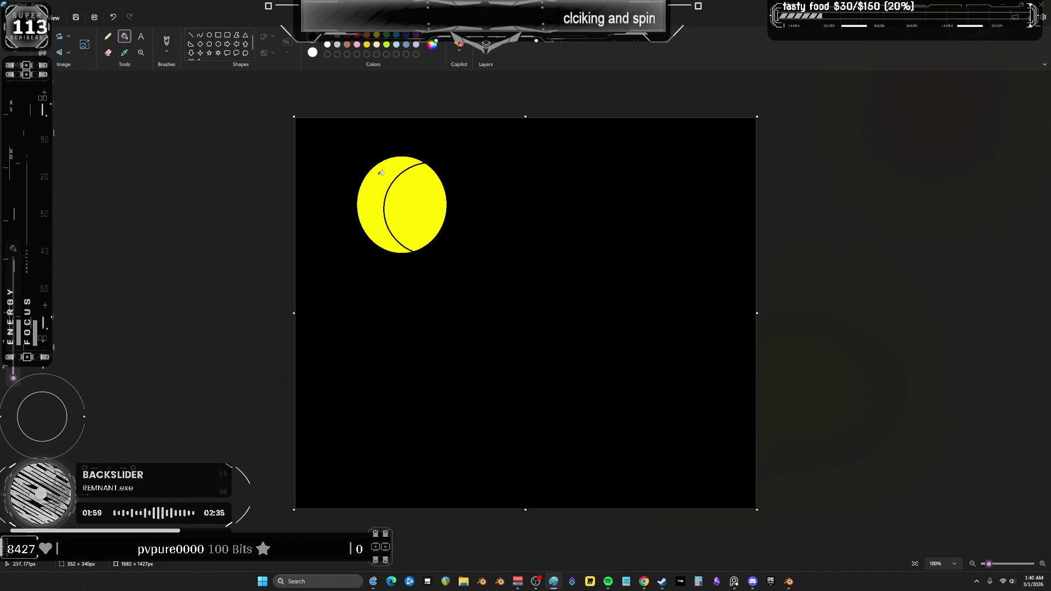
left_click(421, 205)
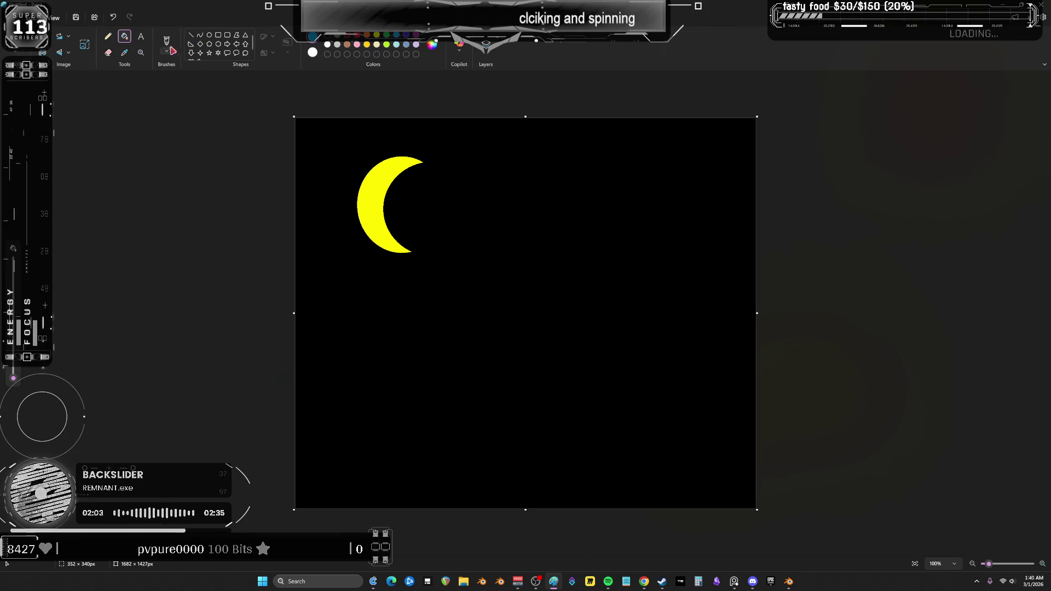
left_click(227, 34)
left_click_drag(716, 470, 376, 326)
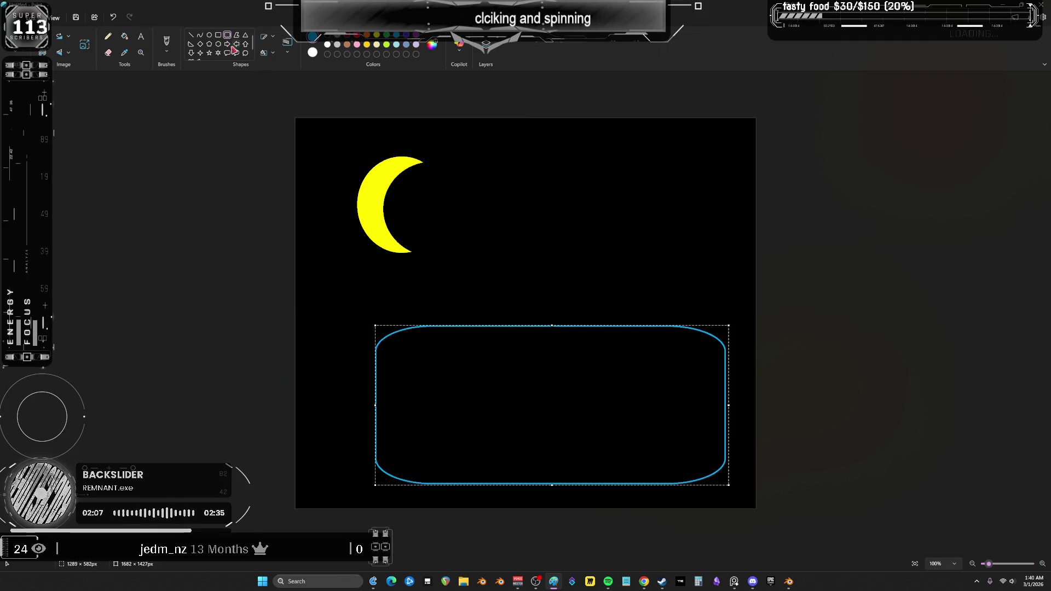
Fill the rounded rectangle blue and draw a green thought-bubble callout over it.
left_click(125, 36)
left_click(494, 401)
left_click(386, 35)
left_click(245, 53)
mouse_move(357, 482)
left_mouse_down()
mouse_move(507, 363)
mouse_move(502, 350)
mouse_move(598, 375)
mouse_move(707, 347)
left_mouse_up()
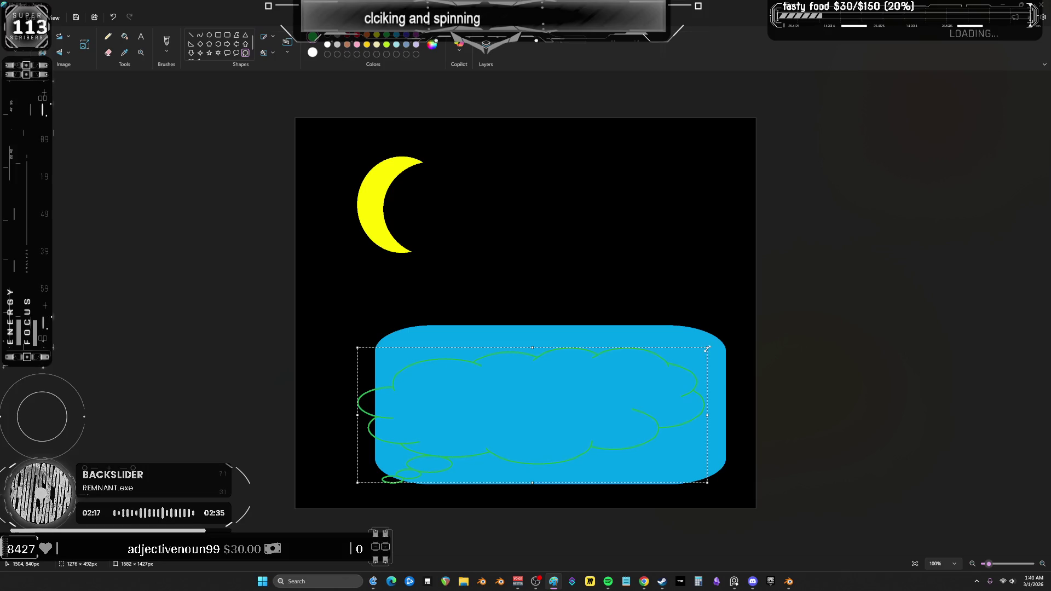
Flood-fill the cloud, its left lobes and the three small bubbles solid green.
left_click(124, 38)
left_click(459, 403)
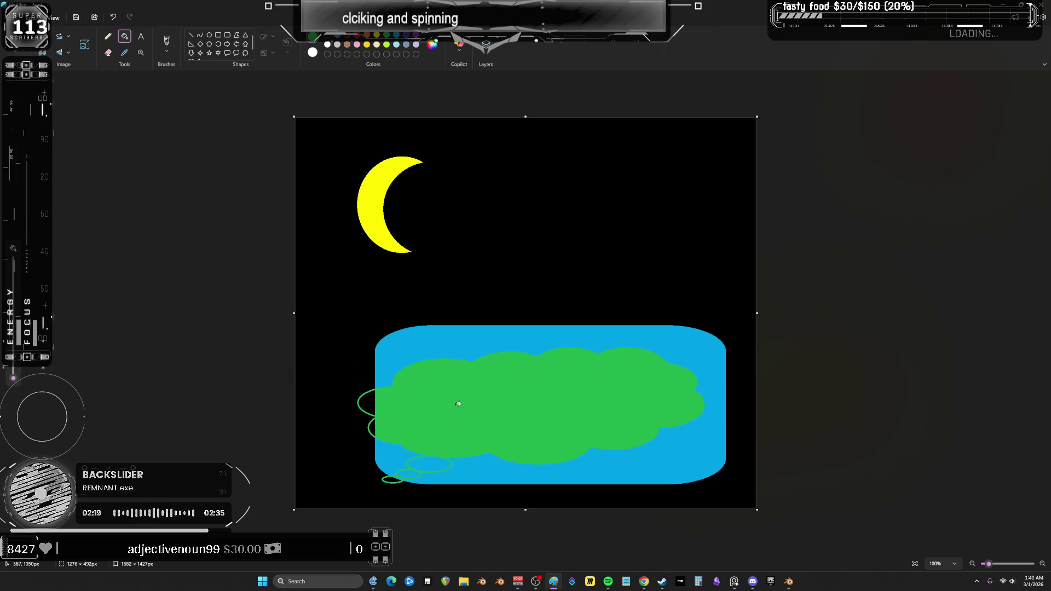
left_click(366, 402)
left_click(375, 425)
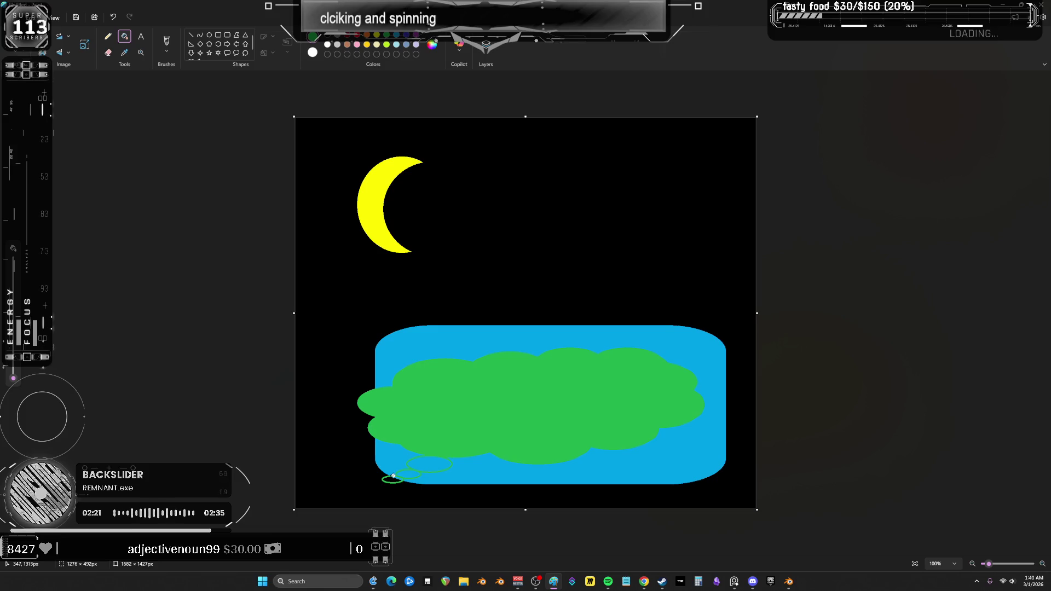
left_click(410, 472)
left_click(429, 464)
left_click(392, 479)
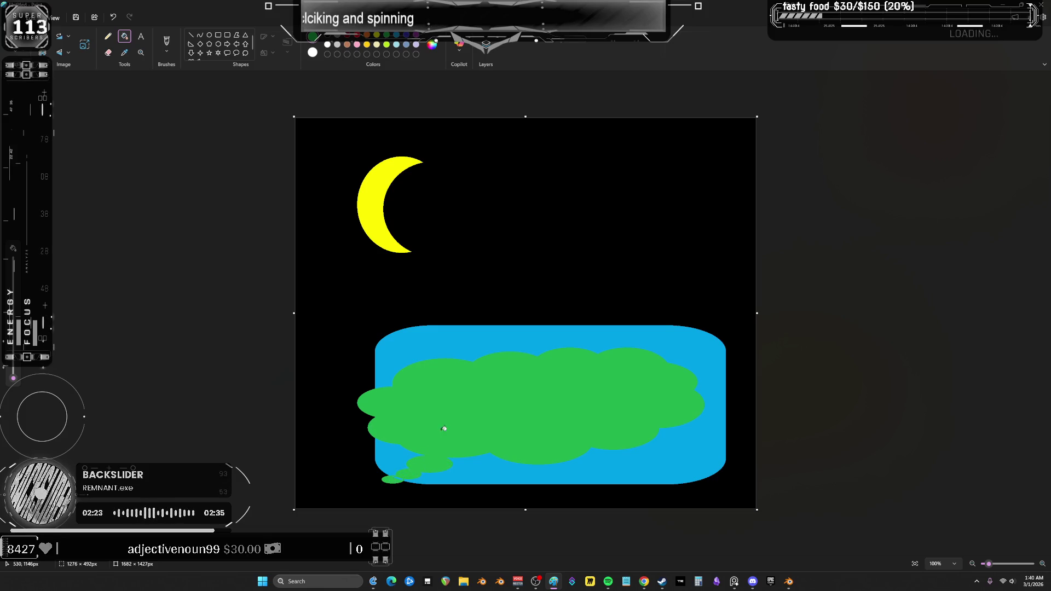
left_click(167, 46)
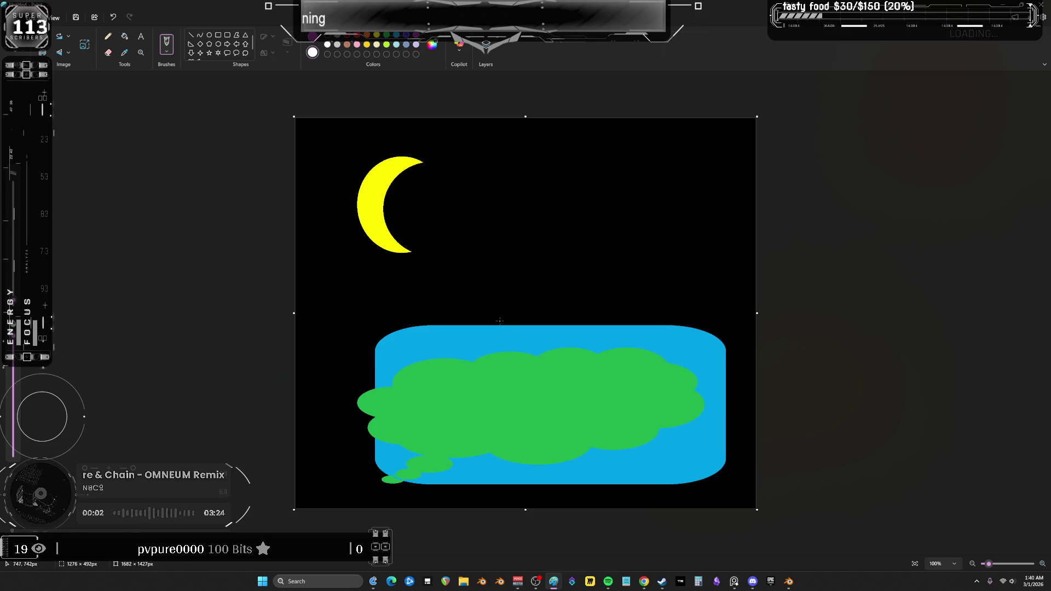
Draw a white frog outline and fill its body, back leg, paw, head and dome white.
mouse_move(609, 322)
left_mouse_down()
mouse_move(527, 279)
mouse_move(483, 336)
left_mouse_up()
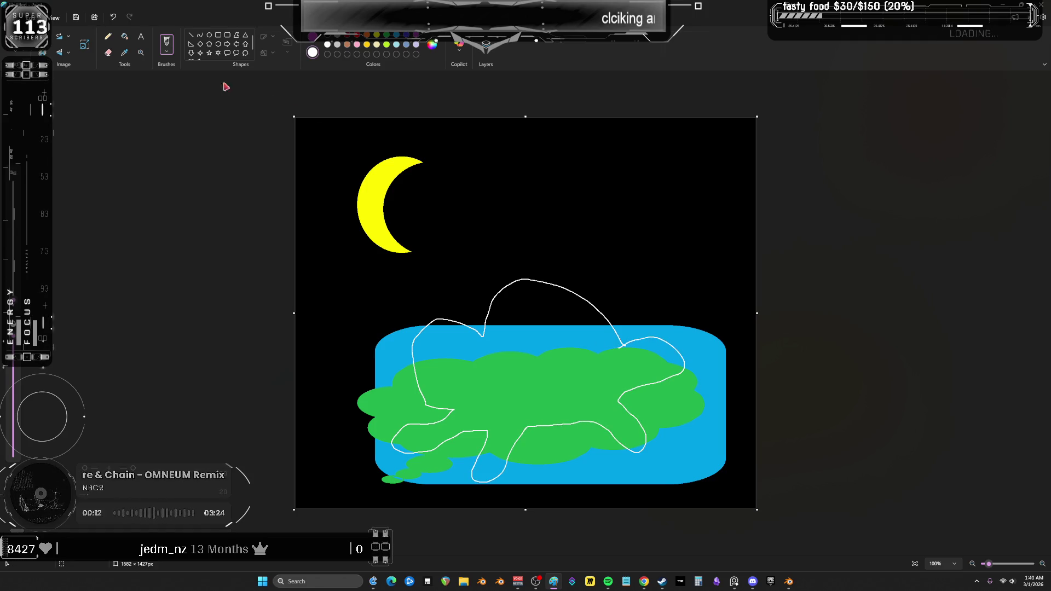
left_click(125, 36)
left_click(528, 393)
left_click(519, 339)
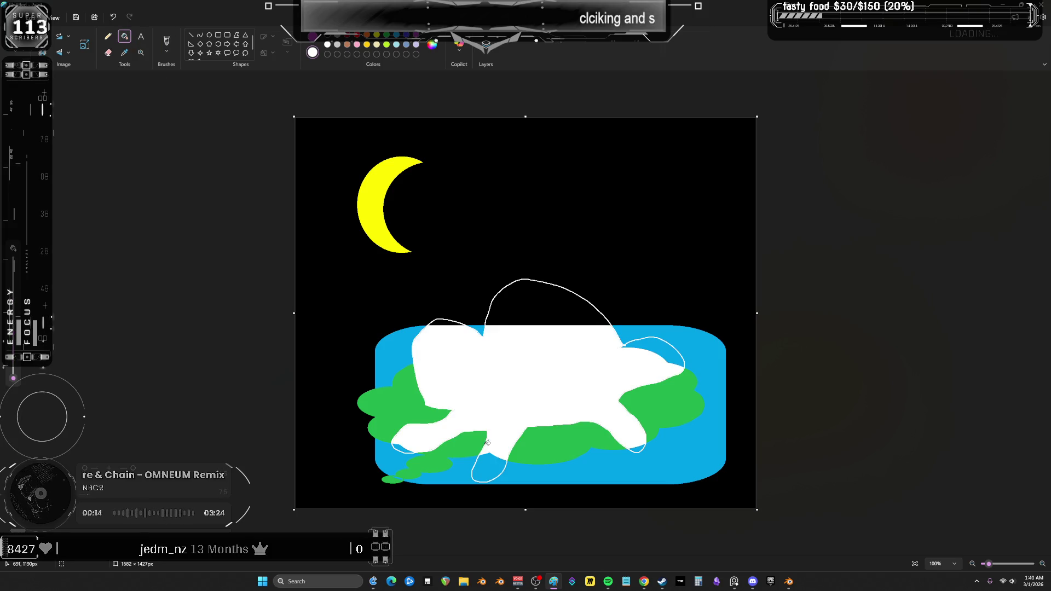
left_click(487, 465)
left_click(413, 447)
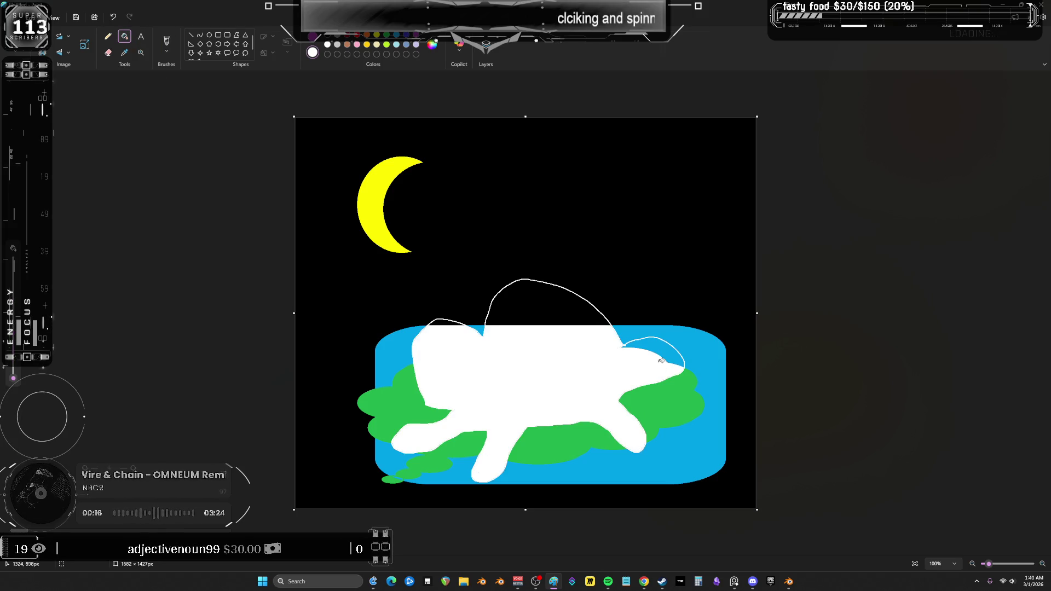
left_click(660, 362)
left_click(548, 307)
Fill the frog's left ear white, scribble a black eye on its head, then return to Blender.
left_click(446, 323)
left_click(327, 35)
left_click(166, 43)
mouse_move(428, 333)
left_mouse_down()
mouse_move(449, 350)
mouse_move(454, 339)
mouse_move(438, 344)
mouse_move(440, 330)
mouse_move(454, 359)
left_mouse_up()
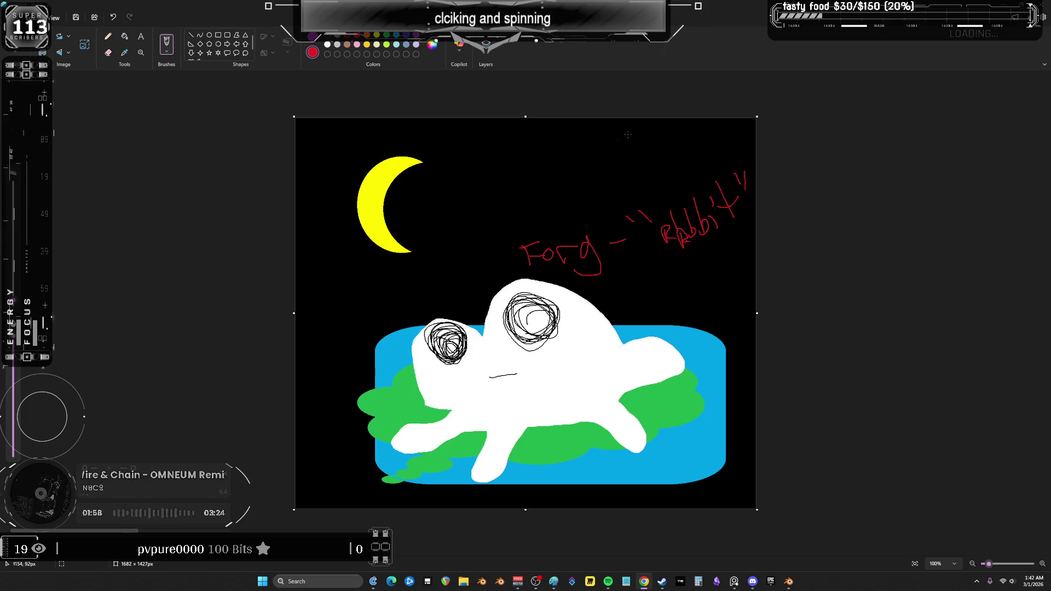
key("alt+Tab")
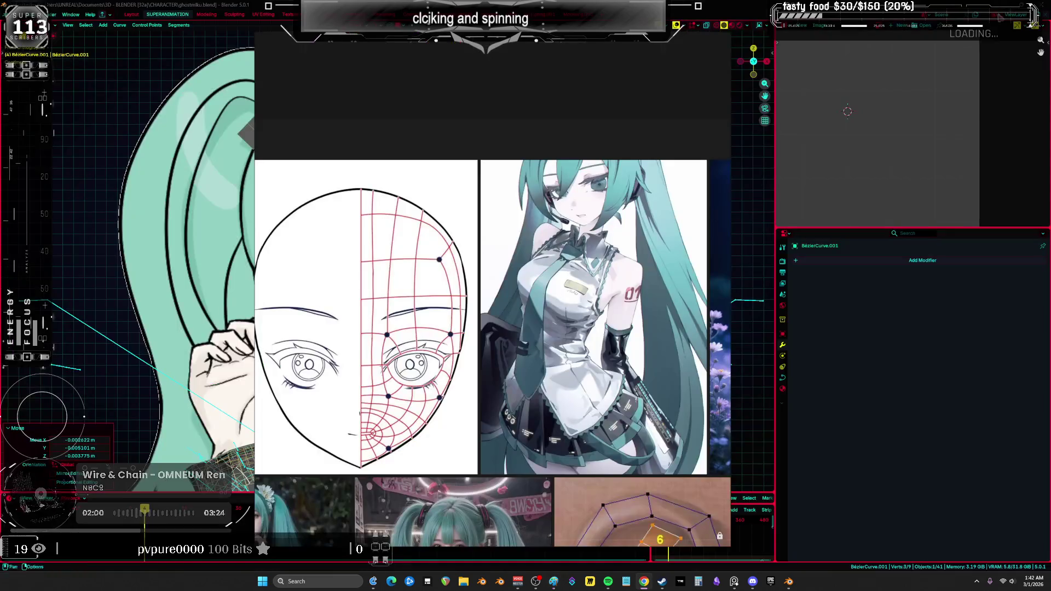
Drag the PureRef reference board off to the right edge of the screen.
scroll(518, 270, "up", 2)
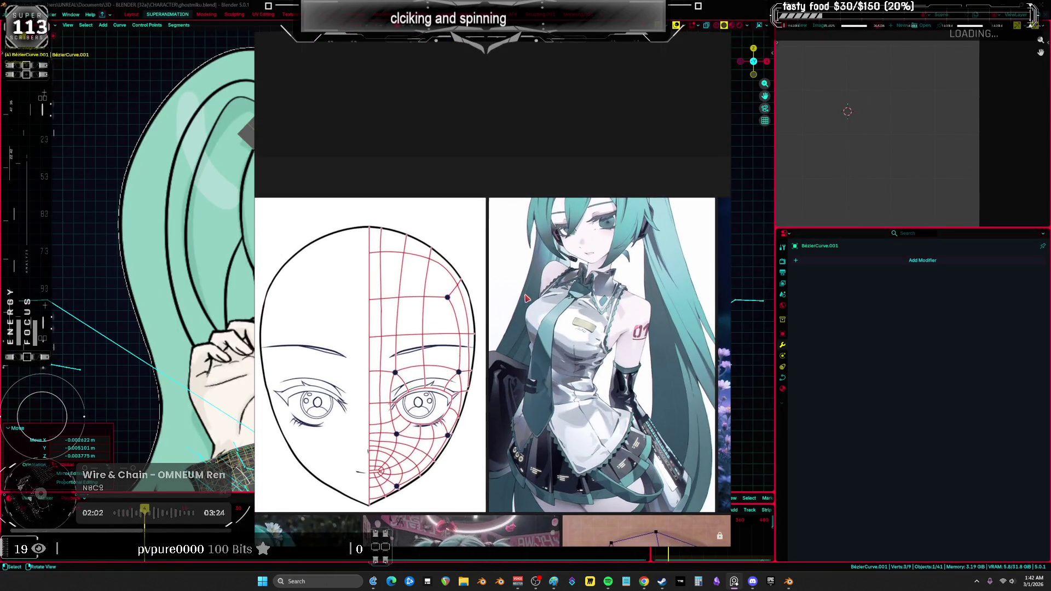
scroll(629, 306, "up", 1)
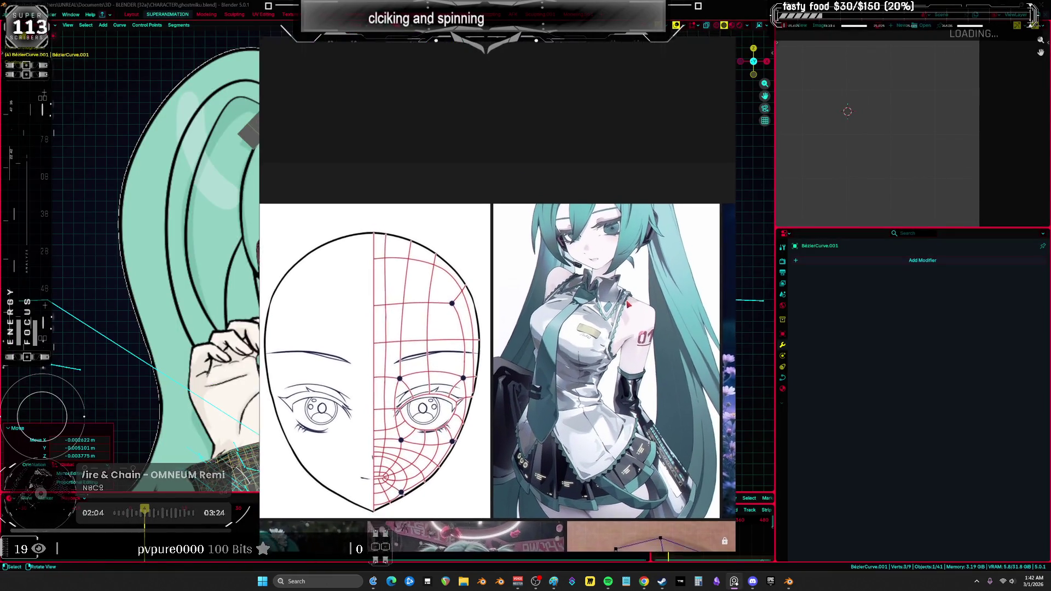
scroll(655, 181, "up", 1)
scroll(656, 106, "up", 3, "ctrl")
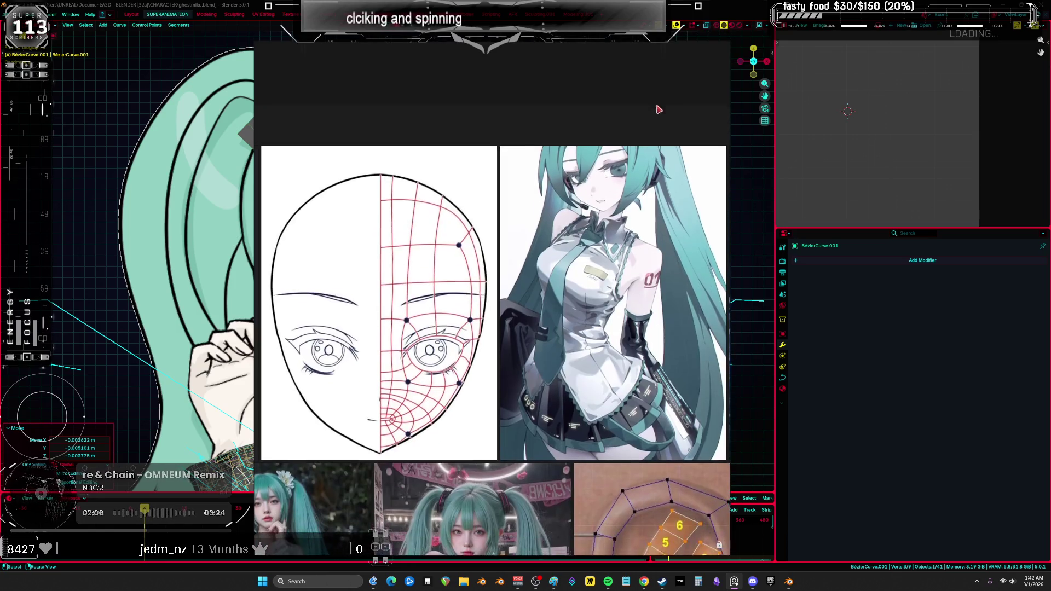
scroll(459, 324, "down", 3, "ctrl")
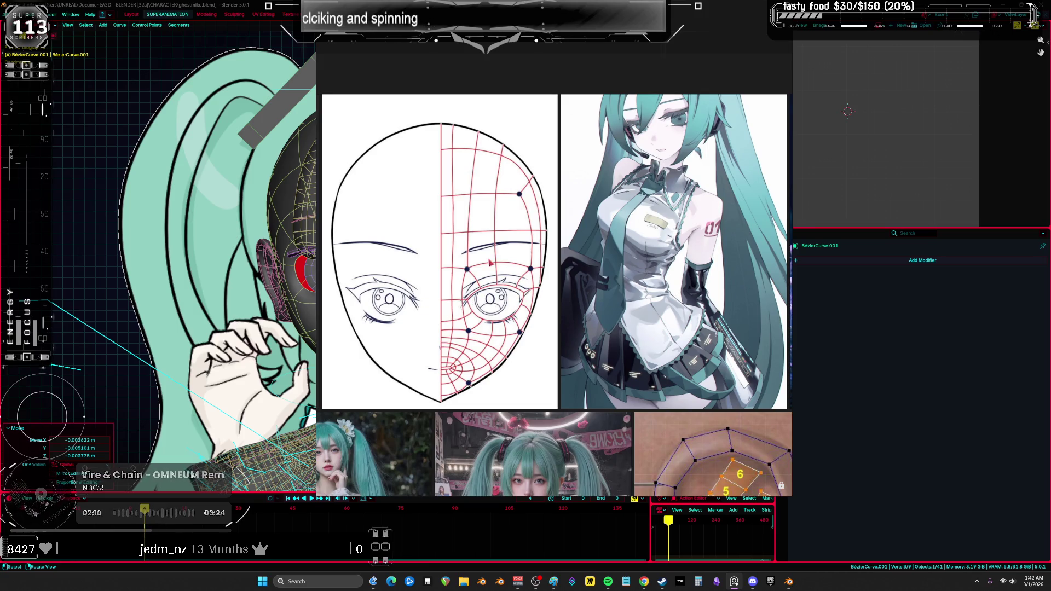
mouse_move(532, 69)
middle_mouse_down()
mouse_move(642, 110)
mouse_move(553, 89)
middle_mouse_up()
left_click_drag(553, 89, 1050, 87)
Return to Object Mode in front wireframe view and move the Root rig.
mouse_move(523, 267)
middle_mouse_down()
mouse_move(570, 251)
mouse_move(340, 265)
mouse_move(461, 247)
middle_mouse_up()
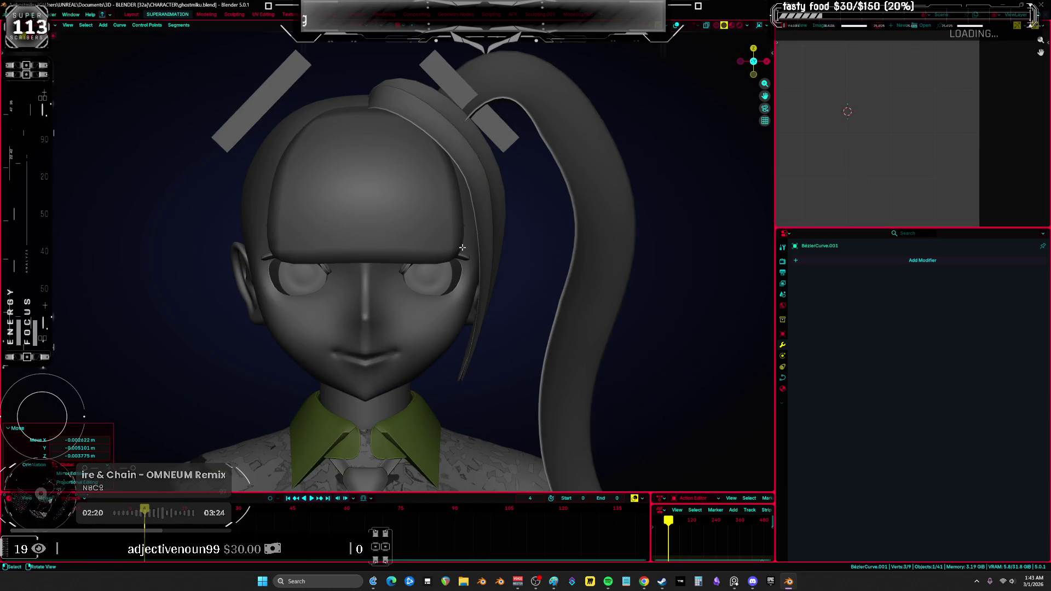
scroll(462, 247, "down", 5)
key("KP_1")
key("shift+z")
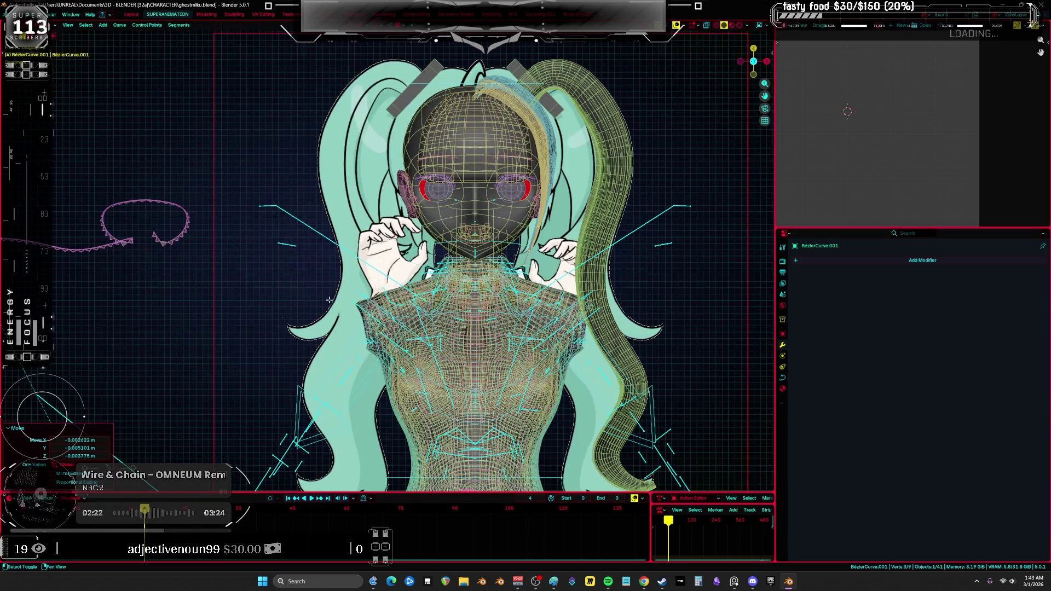
scroll(379, 289, "down", 2)
key("ctrl+Tab")
left_click(509, 255)
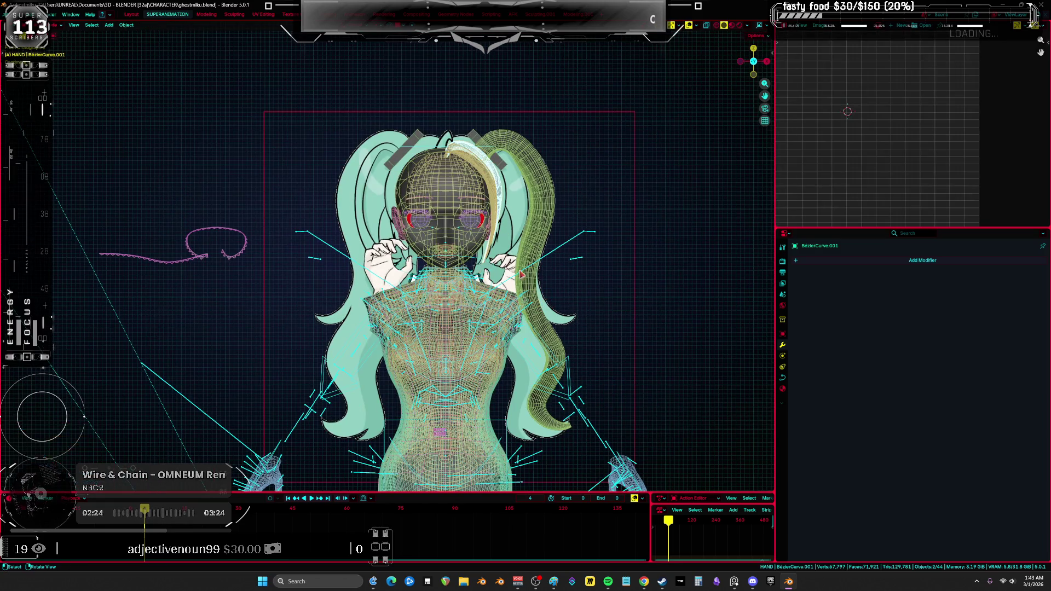
left_click(564, 248)
scroll(547, 263, "down", 3)
key("g")
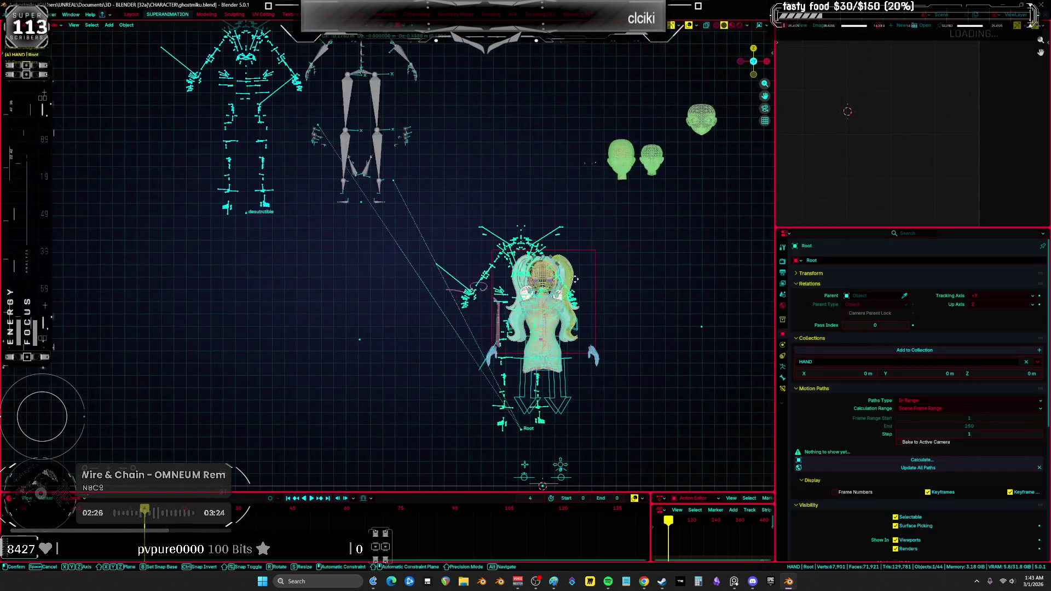
scroll(539, 333, "up", 3)
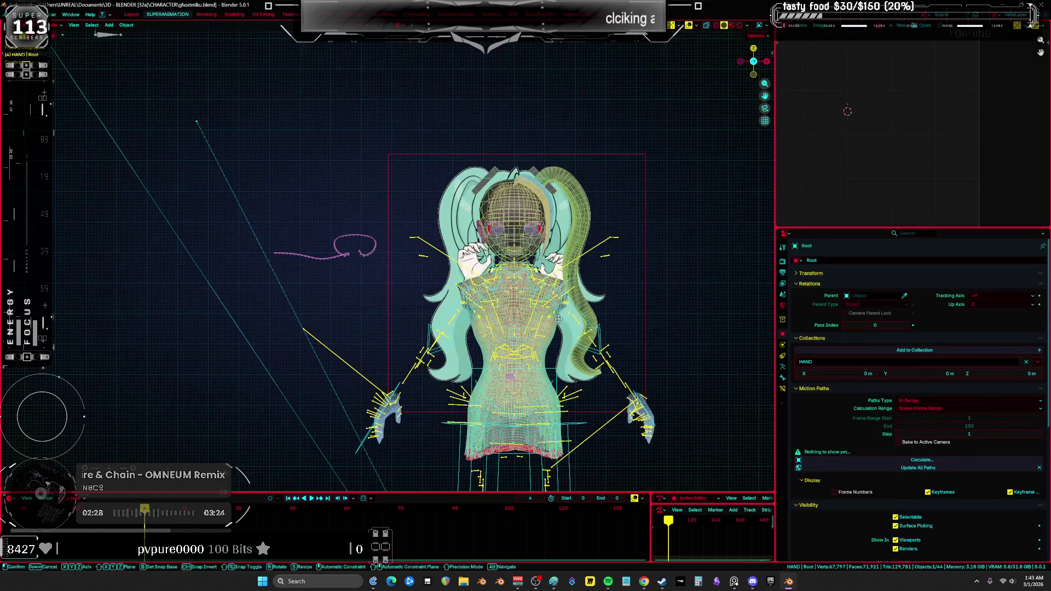
key("shift+alt+z")
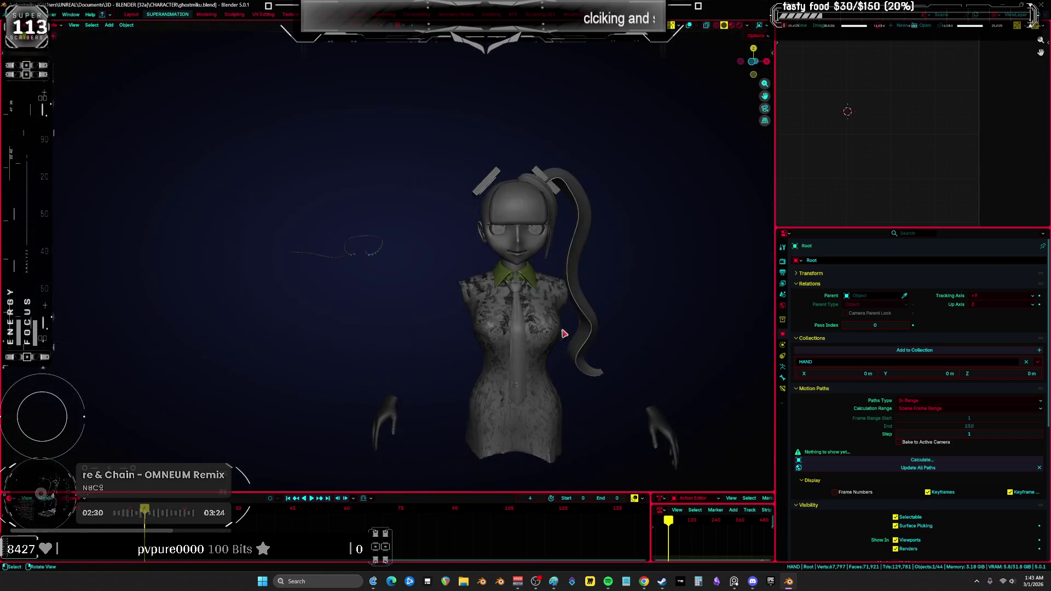
scroll(525, 318, "up", 3)
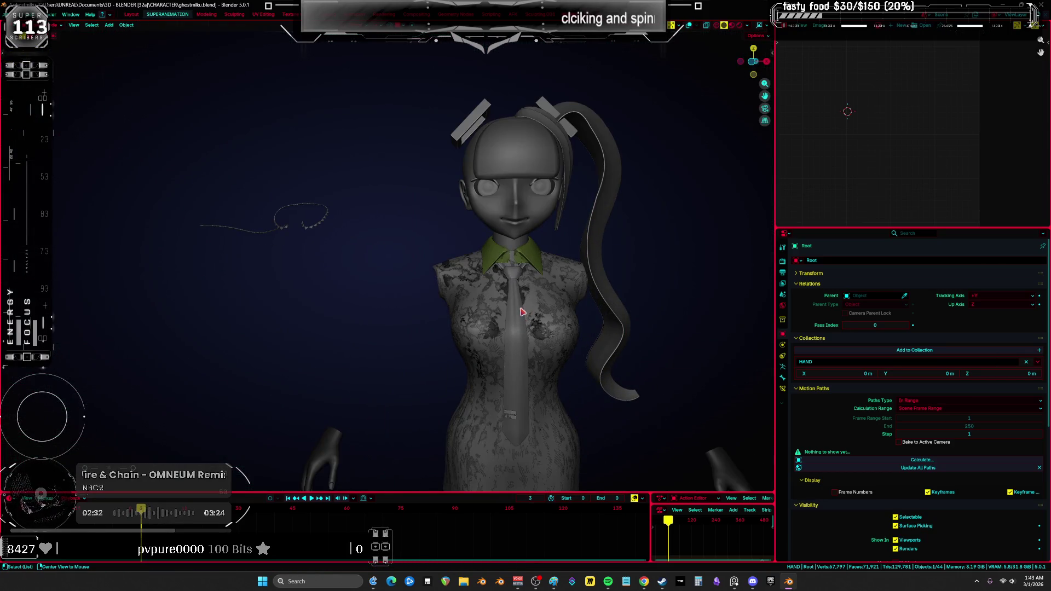
scroll(520, 313, "up", 3)
left_click(519, 329)
Select the Cube.002 body mesh and bring up its Clear Parent options with Alt+P.
key("shift+alt+z")
left_click(519, 329)
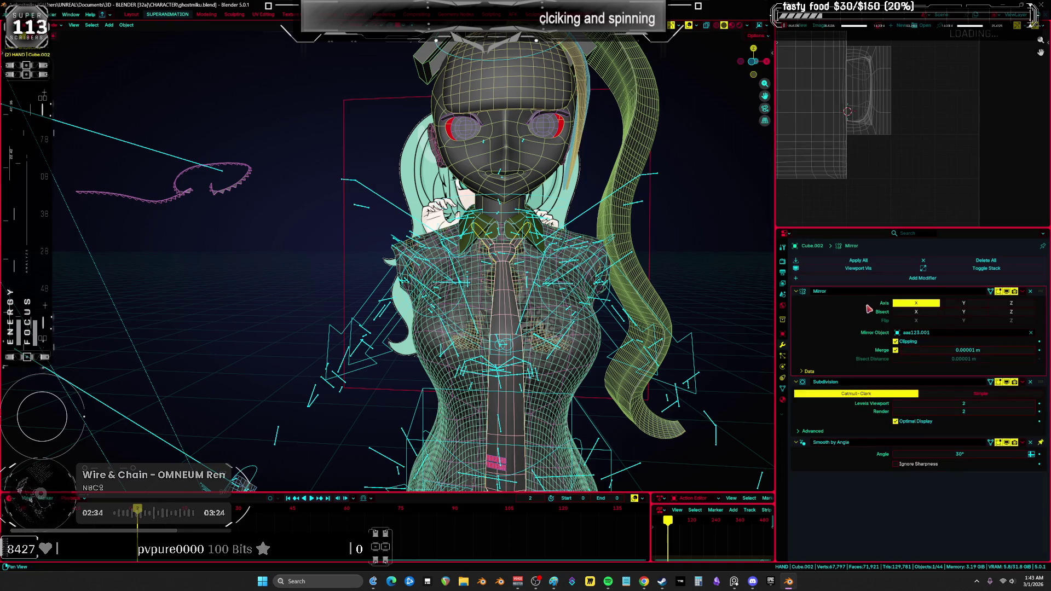
key("alt+p")
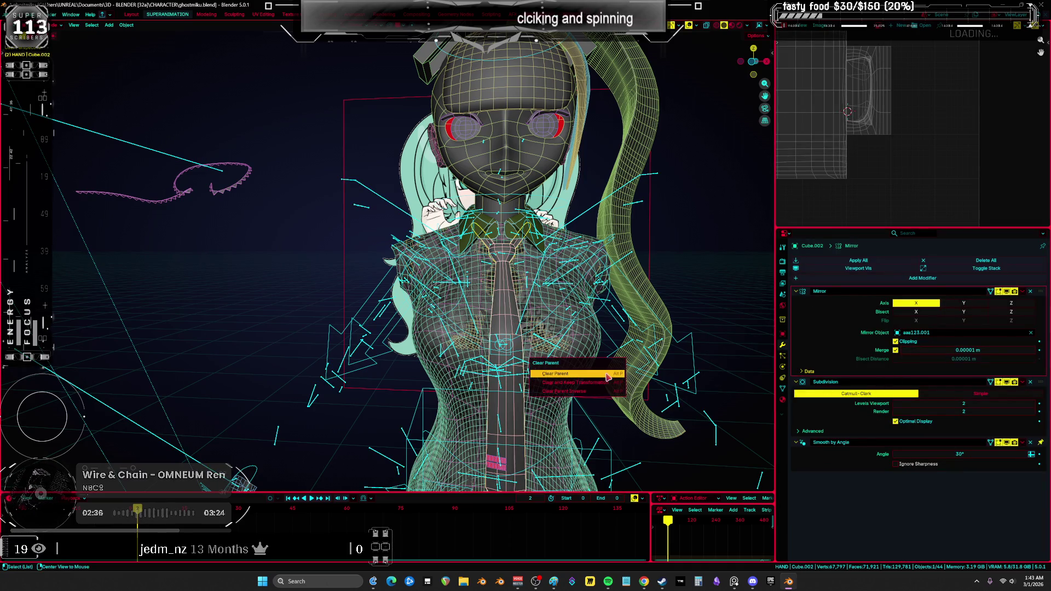
Clear Cube.002's parent and apply its object transforms.
left_click(604, 377)
key("ctrl+a")
left_click(605, 383)
Move the rig twice, checking its new position in front orthographic view.
left_click(698, 363)
scroll(699, 362, "down", 5)
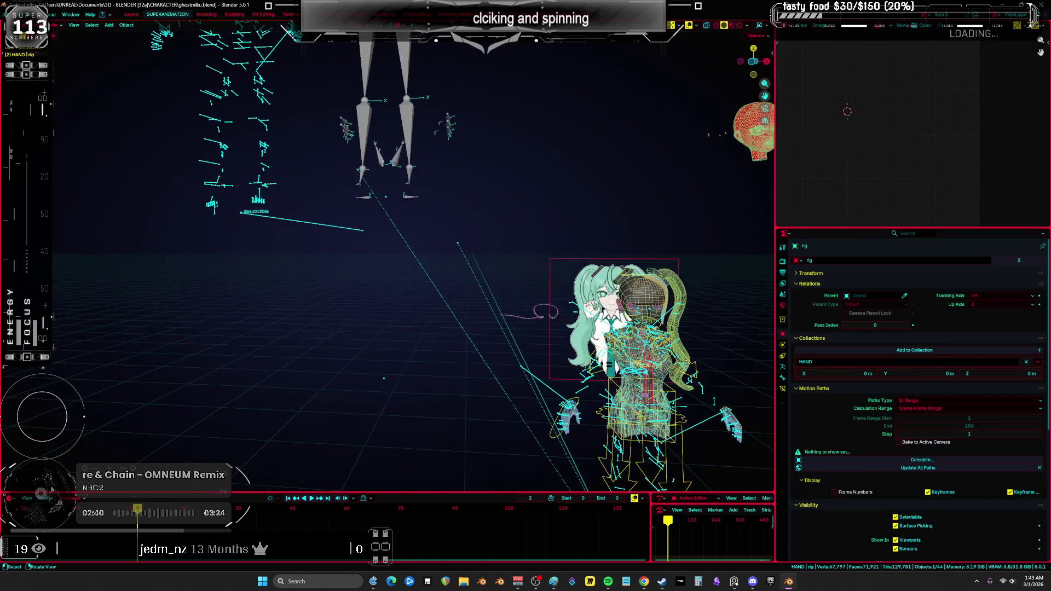
key("g")
left_click(404, 171)
key("KP_1")
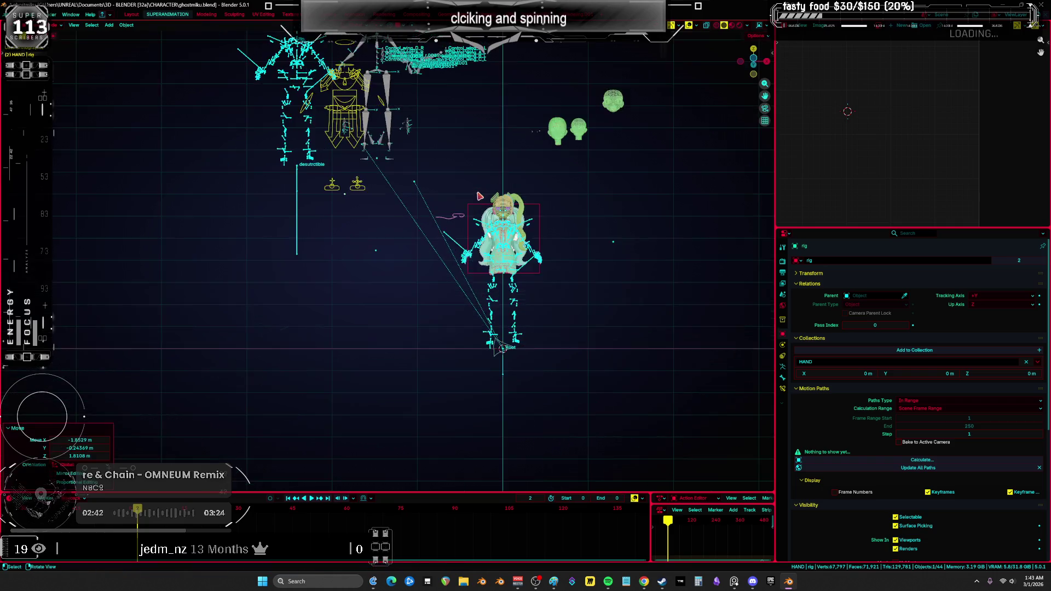
scroll(479, 196, "down", 3)
key("g")
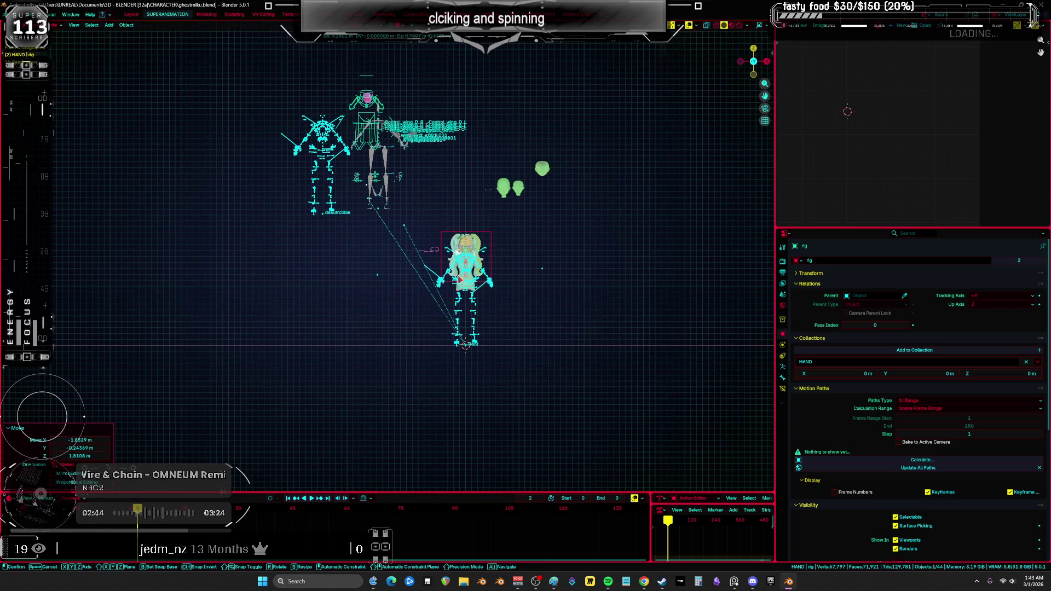
left_click(504, 384)
Reposition the Root armature and a selected piece, toggling textured and solid shading to check.
scroll(504, 384, "up", 4)
scroll(503, 384, "down", 3)
left_click(503, 384)
key("g")
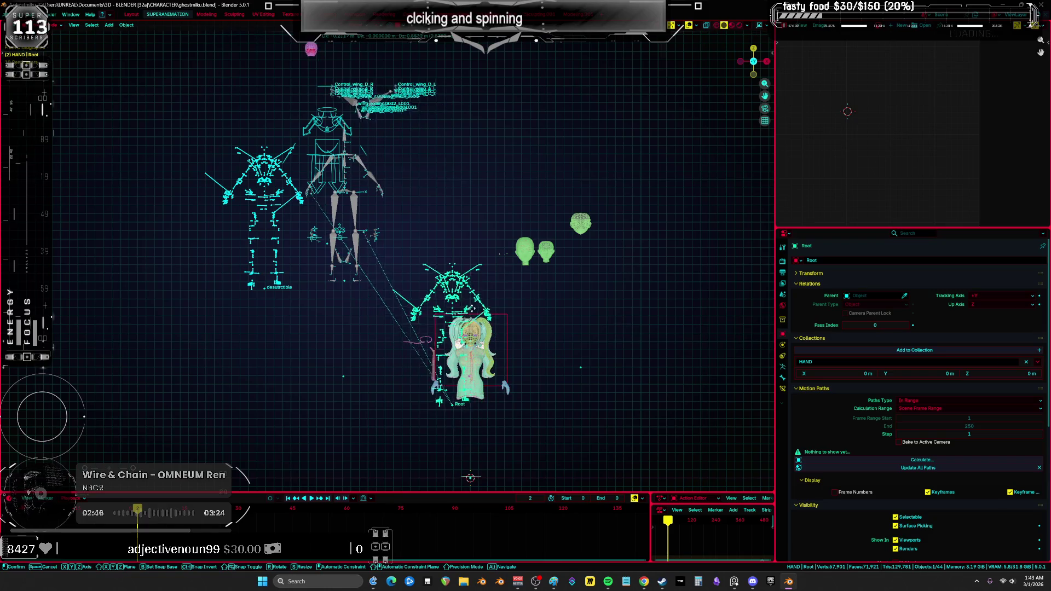
scroll(479, 326, "up", 5)
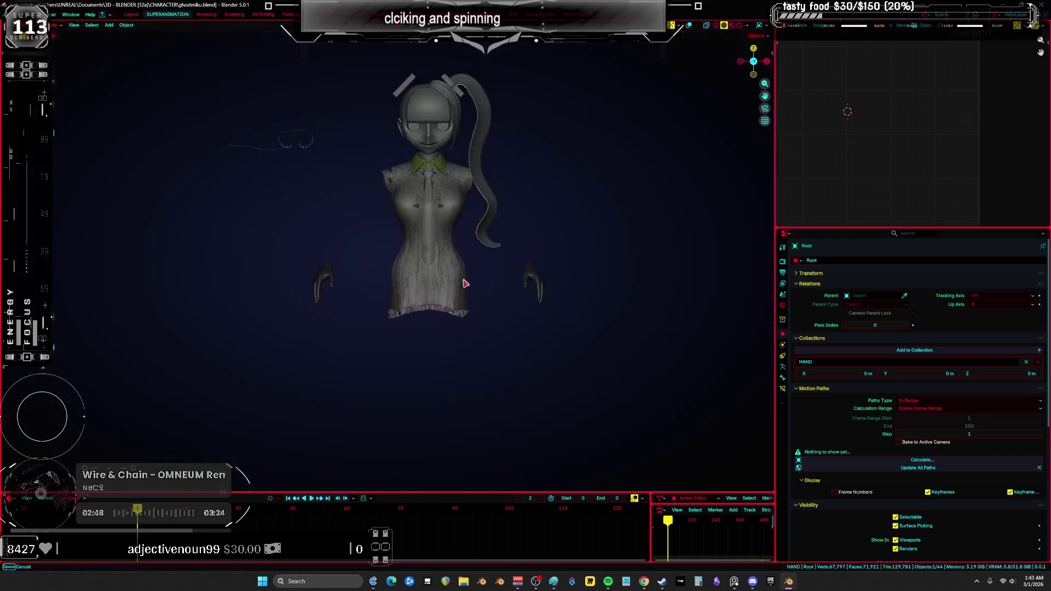
left_click(426, 317)
key("z")
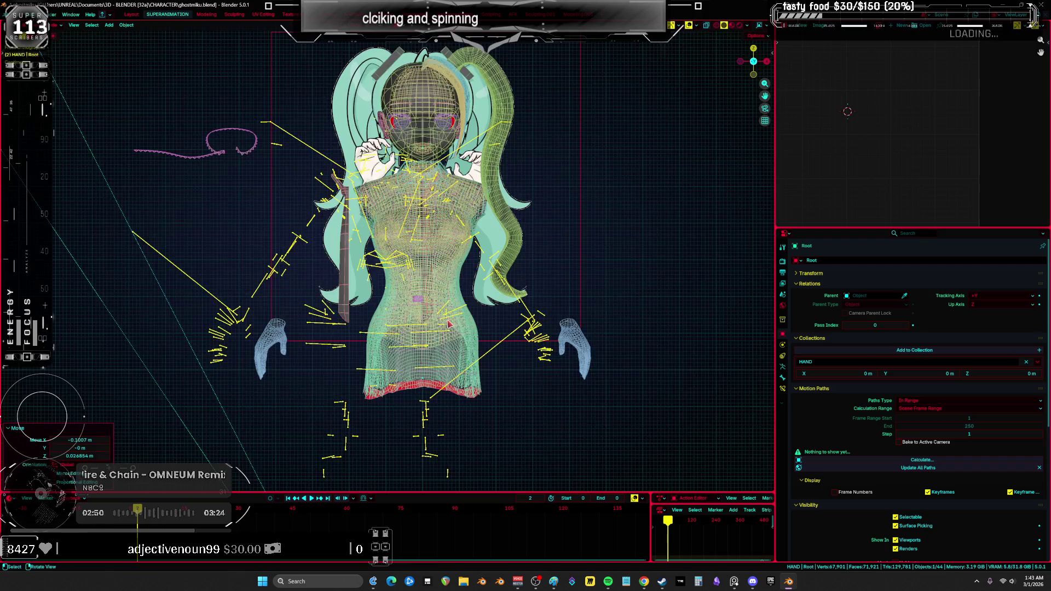
scroll(426, 316, "up", 2)
left_click(329, 316)
key("shift+z")
middle_click_drag(319, 305, 336, 307)
key("shift+z")
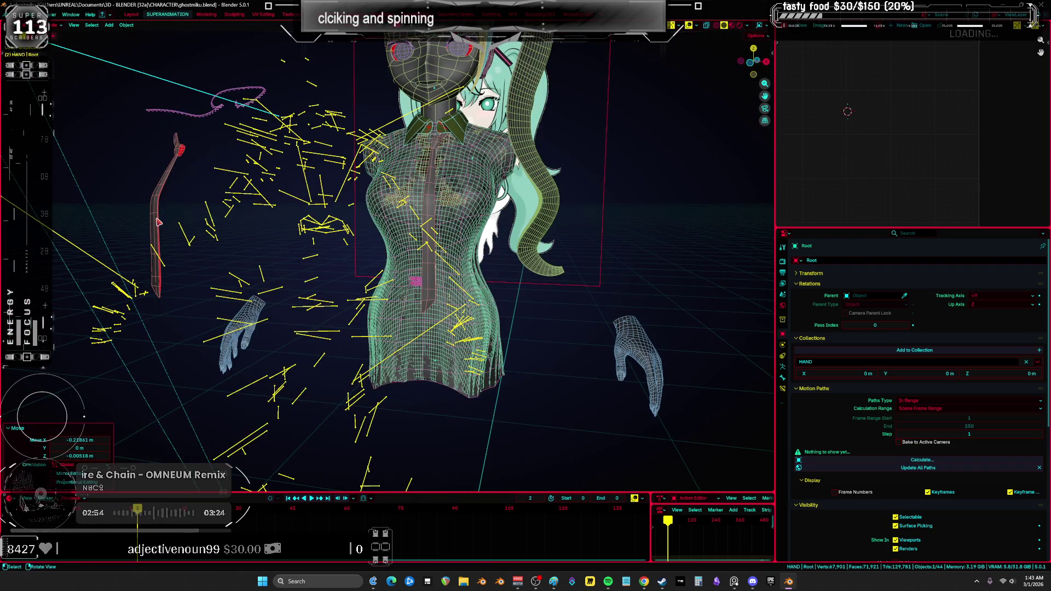
Unparent the dress mesh with Clear and Keep Transformation after reviewing its object transform.
left_click(297, 250)
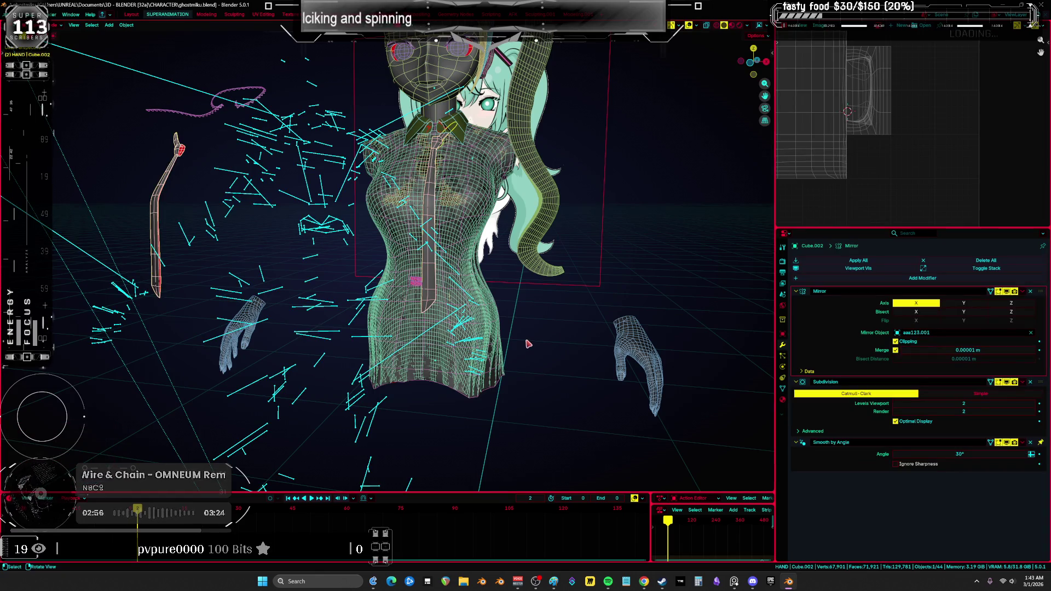
left_click(782, 334)
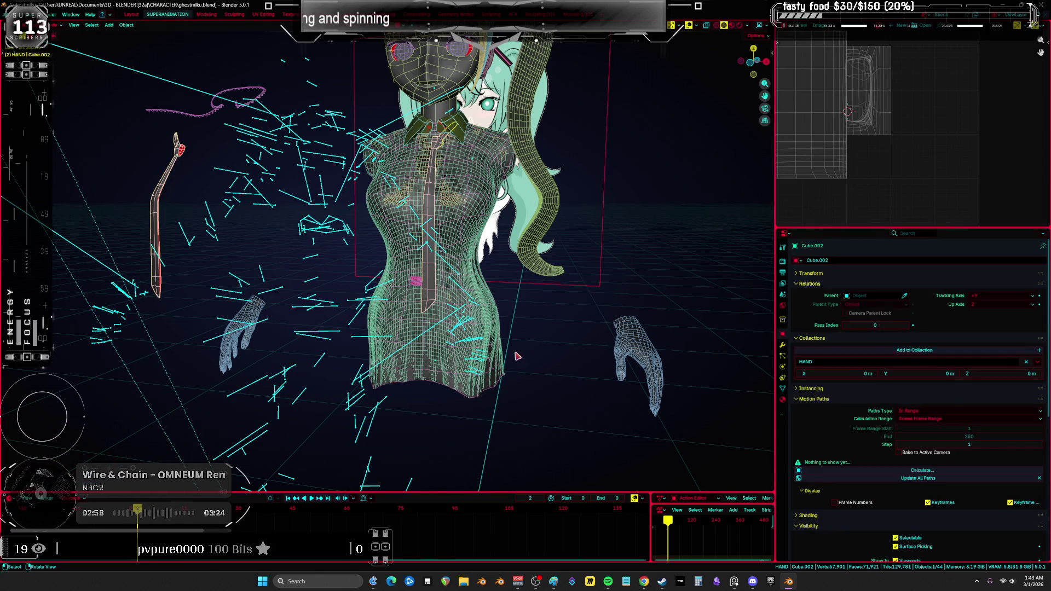
scroll(873, 408, "down", 10)
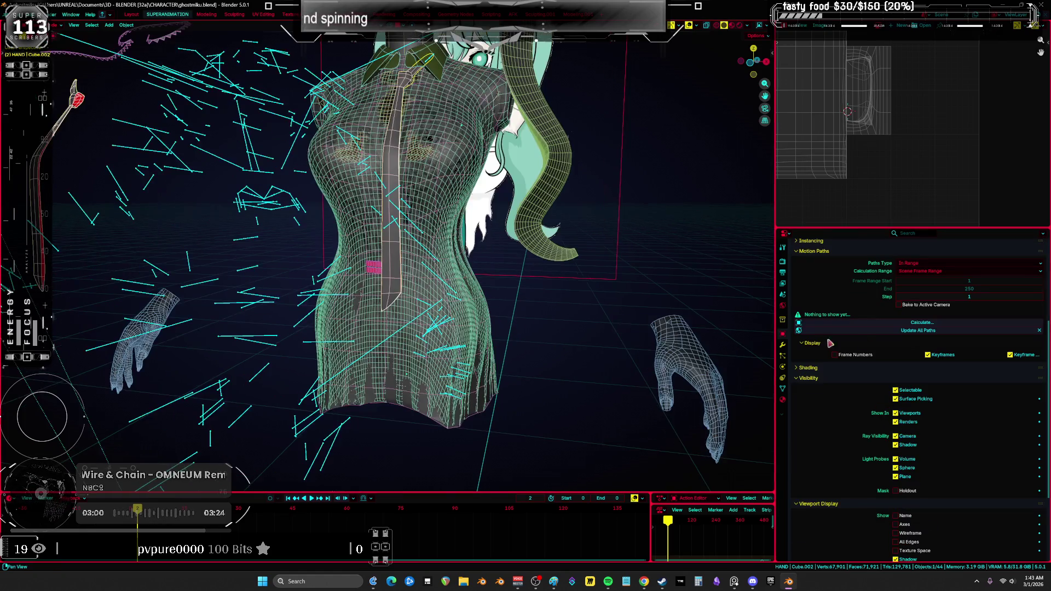
scroll(854, 401, "up", 9)
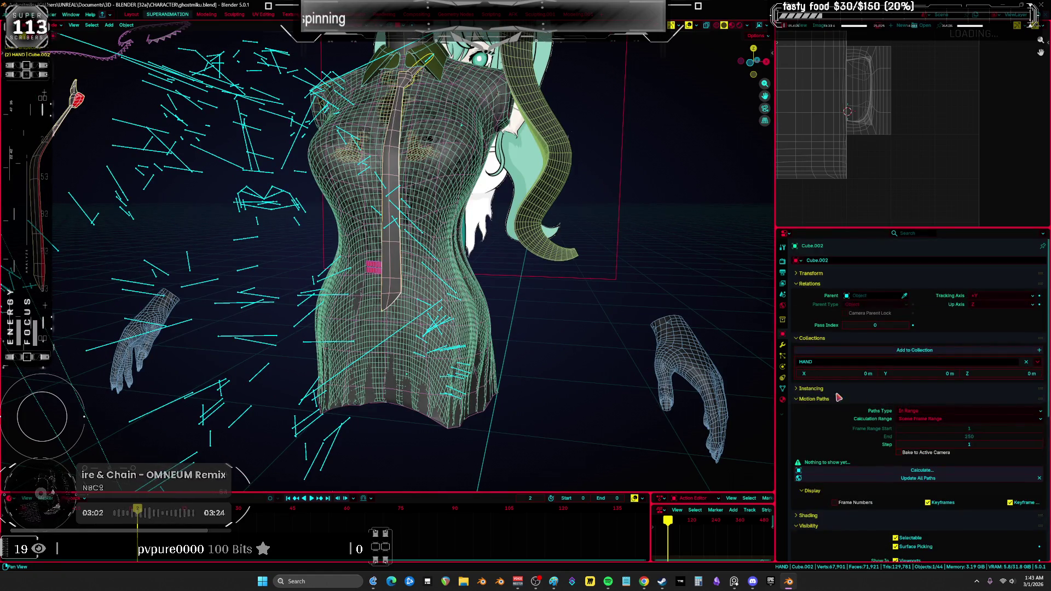
left_click(799, 273)
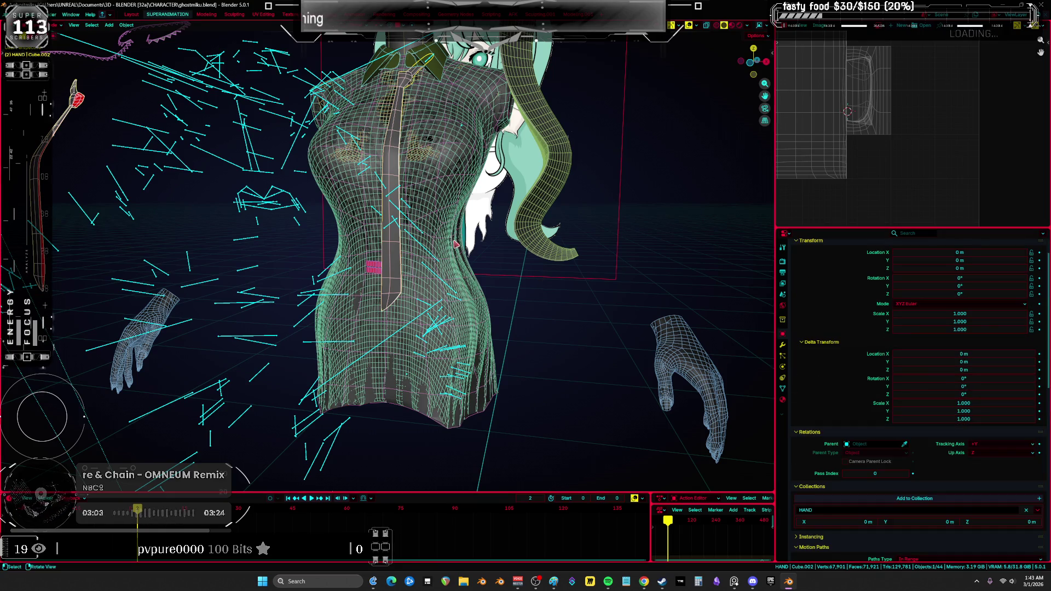
key("alt+p")
left_click(459, 243)
Show the dress's Mirror, Subdivision and Smooth by Angle modifiers.
scroll(459, 248, "down", 3)
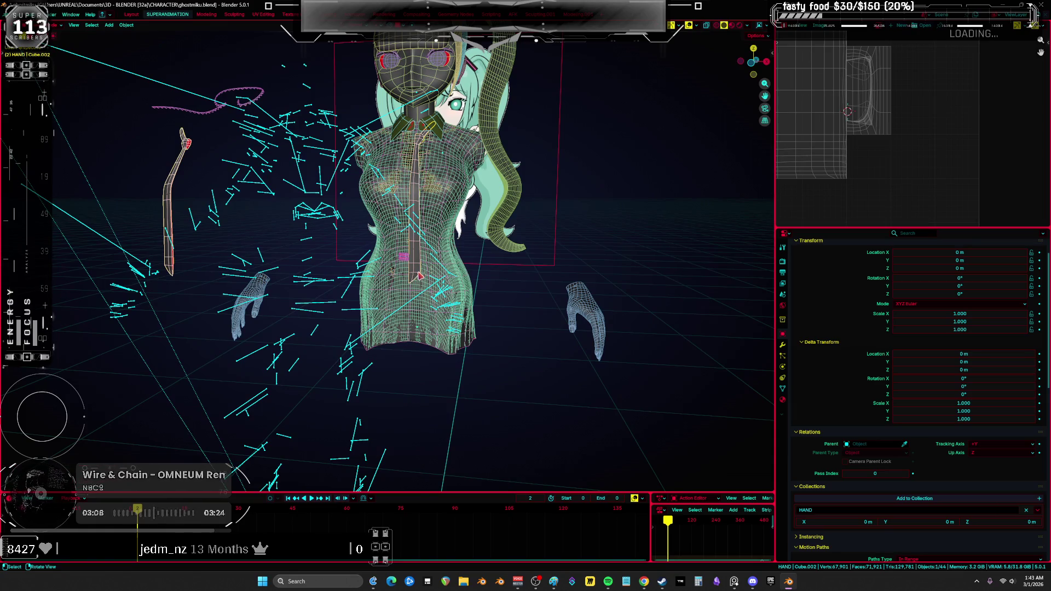
scroll(419, 276, "down", 2)
left_click(783, 347)
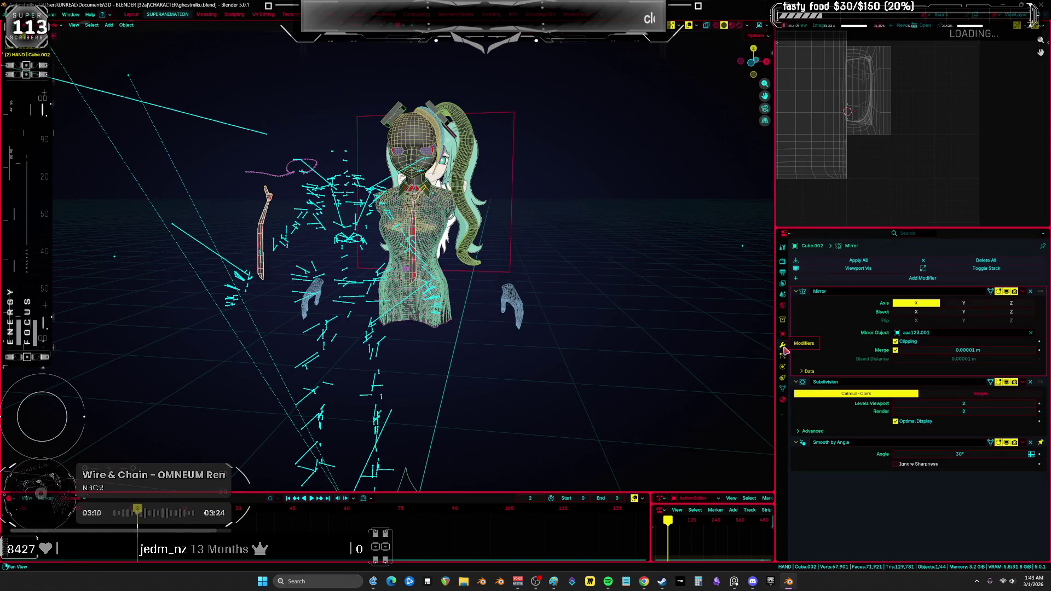
Clear the Mirror modifier's Mirror Object, then move the Root rig to 0 m.
left_click(1030, 334)
left_click(375, 356)
scroll(384, 328, "down", 3)
key("g")
left_click(389, 259)
Inspect the torso from several angles with overlays on and off, then edit the armature.
key("shift+alt+z")
scroll(396, 259, "up", 8)
key("shift+alt+z")
middle_click_drag(444, 257, 492, 272)
key("shift+alt+z")
mouse_move(460, 307)
middle_mouse_down()
mouse_move(504, 305)
mouse_move(493, 290)
mouse_move(450, 299)
mouse_move(465, 290)
mouse_move(441, 213)
mouse_move(439, 282)
mouse_move(403, 278)
middle_mouse_up()
key("shift+alt+z")
scroll(440, 211, "up", 6)
key("shift+alt+z")
key("shift+alt+z")
key("Tab")
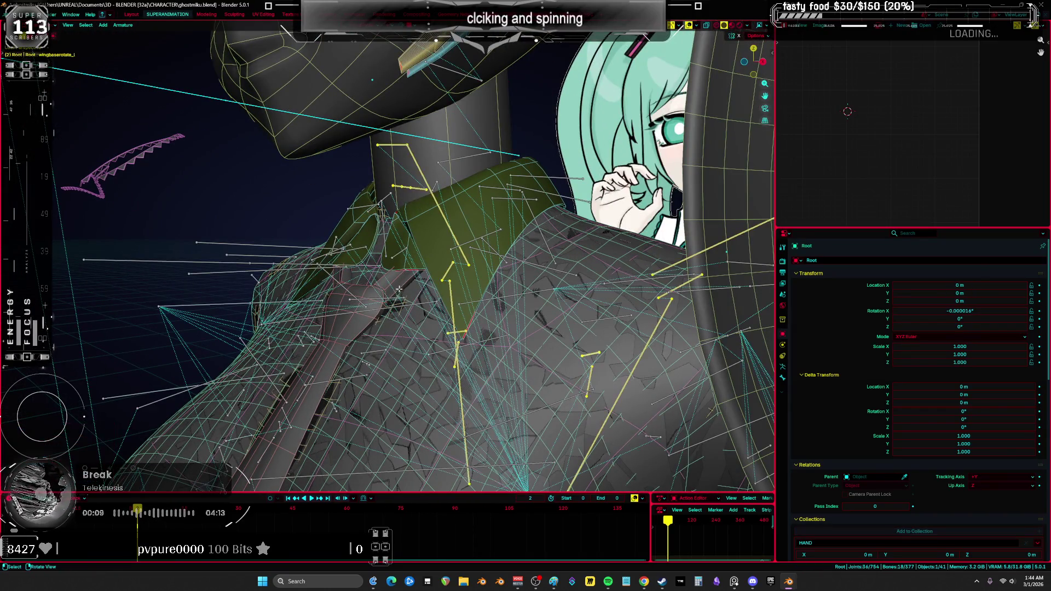
In front view, move the Root rig to X -2.0133 m, Z 3.239 m.
key("Tab")
key("KP_1")
scroll(449, 297, "up", 2)
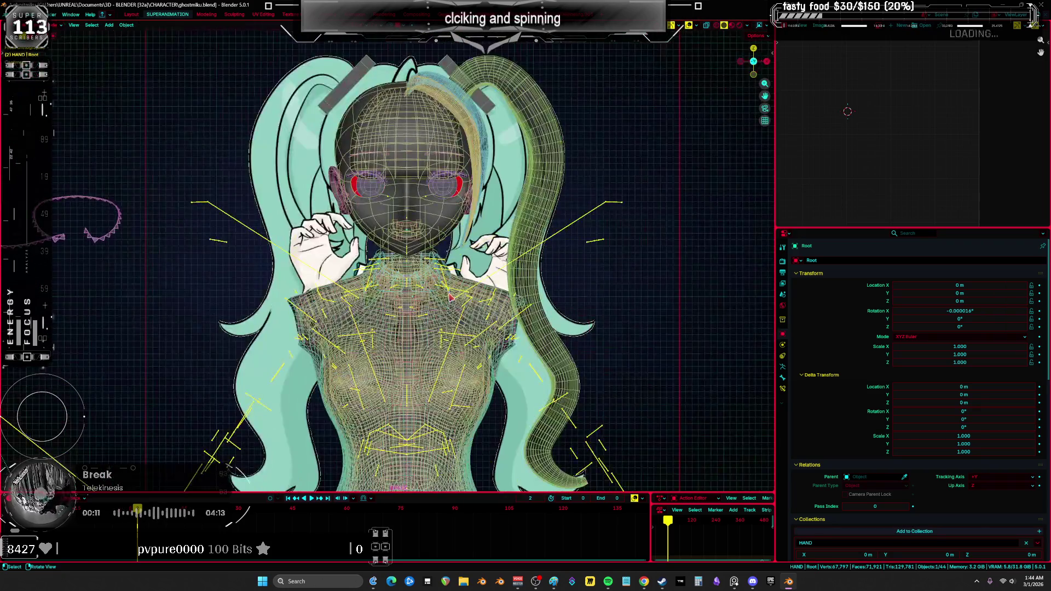
scroll(584, 274, "down", 8)
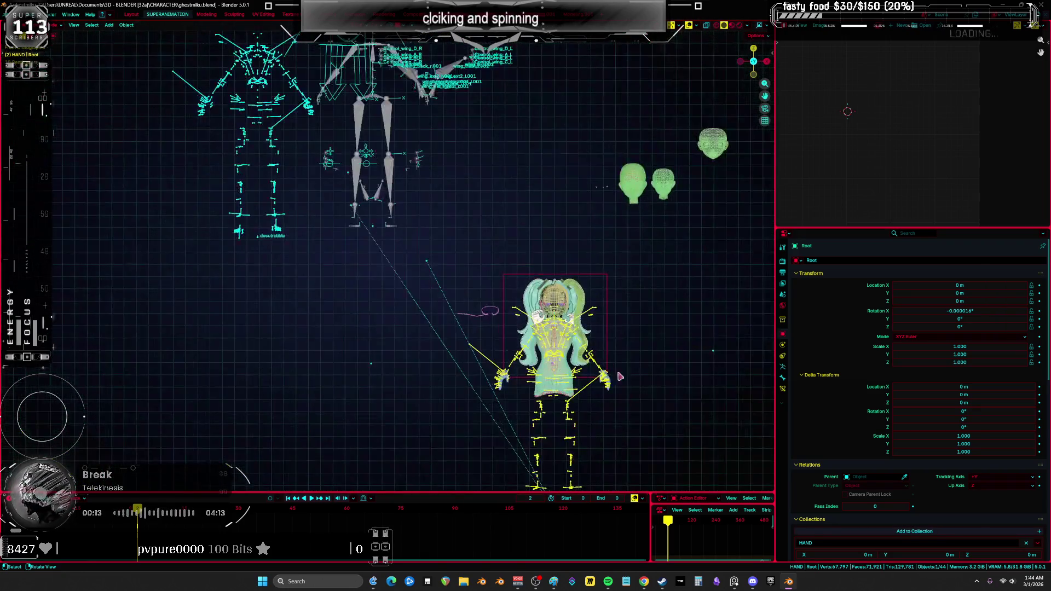
key("g")
left_click(480, 186)
key("g")
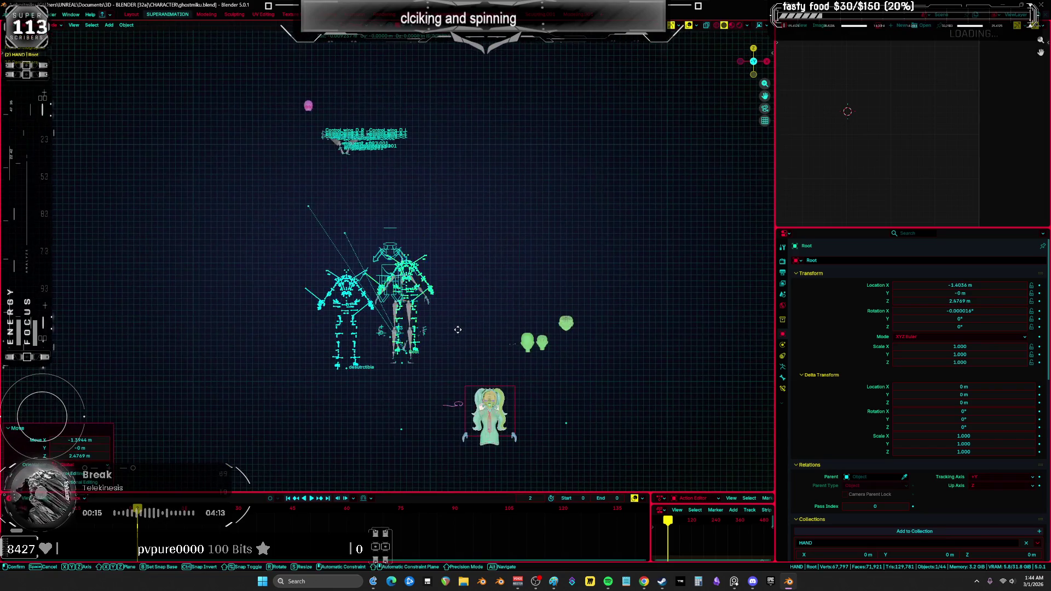
left_click(461, 253)
Frame the rig, orbit to a side view, and switch to wireframe display.
key("KP_Decimal")
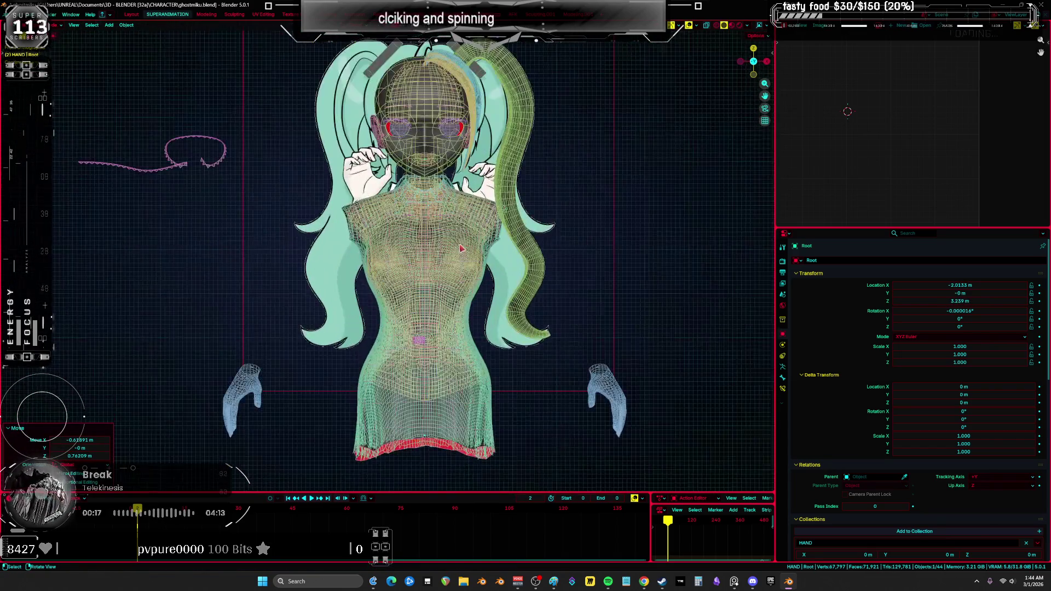
scroll(467, 251, "up", 3)
mouse_move(467, 251)
middle_mouse_down()
mouse_move(573, 263)
mouse_move(482, 318)
mouse_move(554, 291)
mouse_move(525, 307)
middle_mouse_up()
key("shift+z")
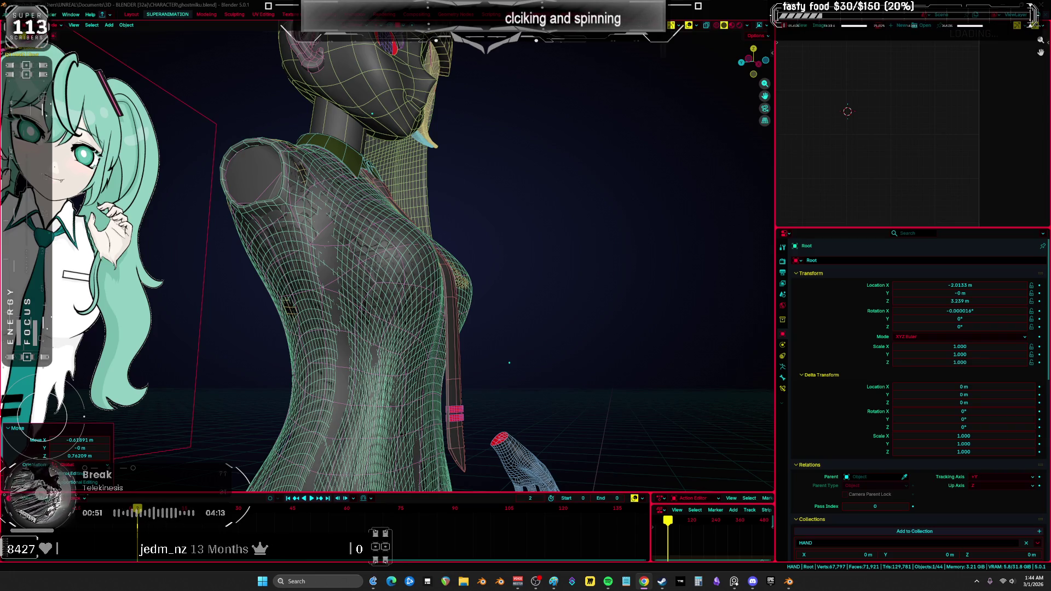
Bring the PureRef reference board to the front via the taskbar.
left_click(734, 581)
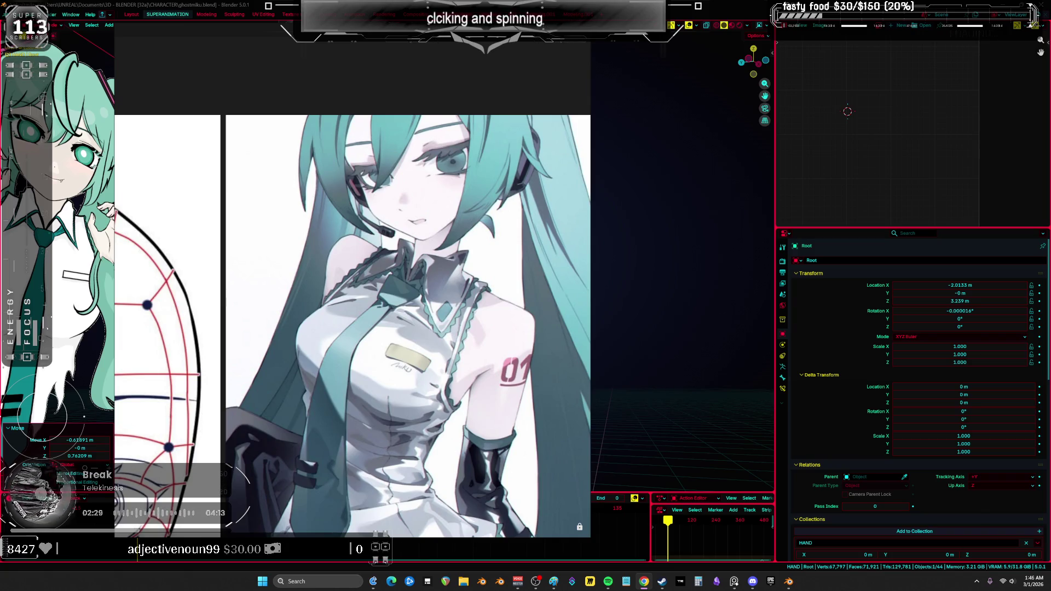
Pan and zoom across the shirt, wig, leek, neon and realistic blue Miku references.
scroll(454, 257, "down", 6)
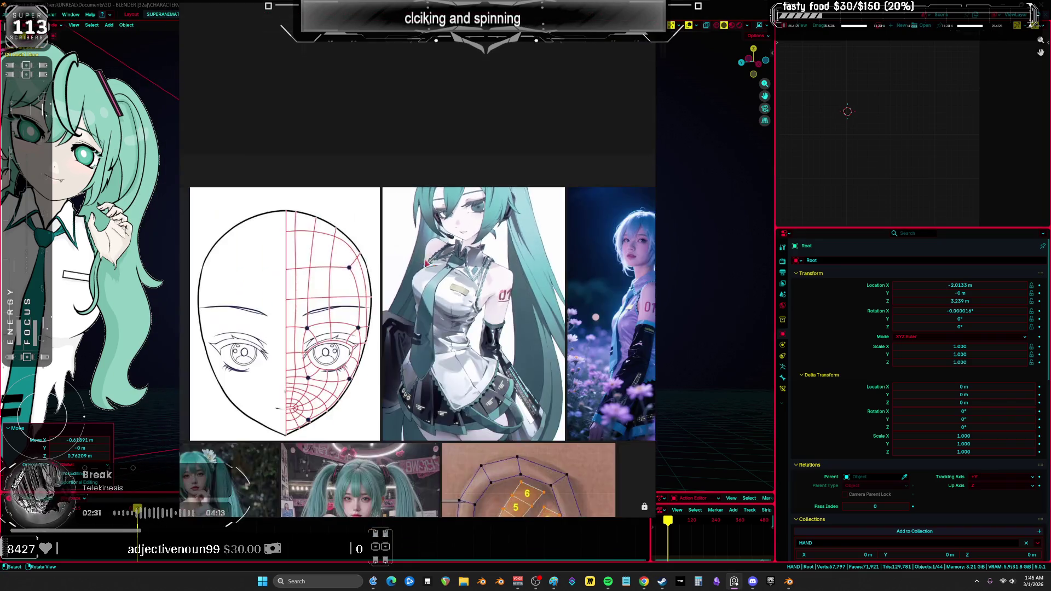
middle_click_drag(252, 269, 559, 197)
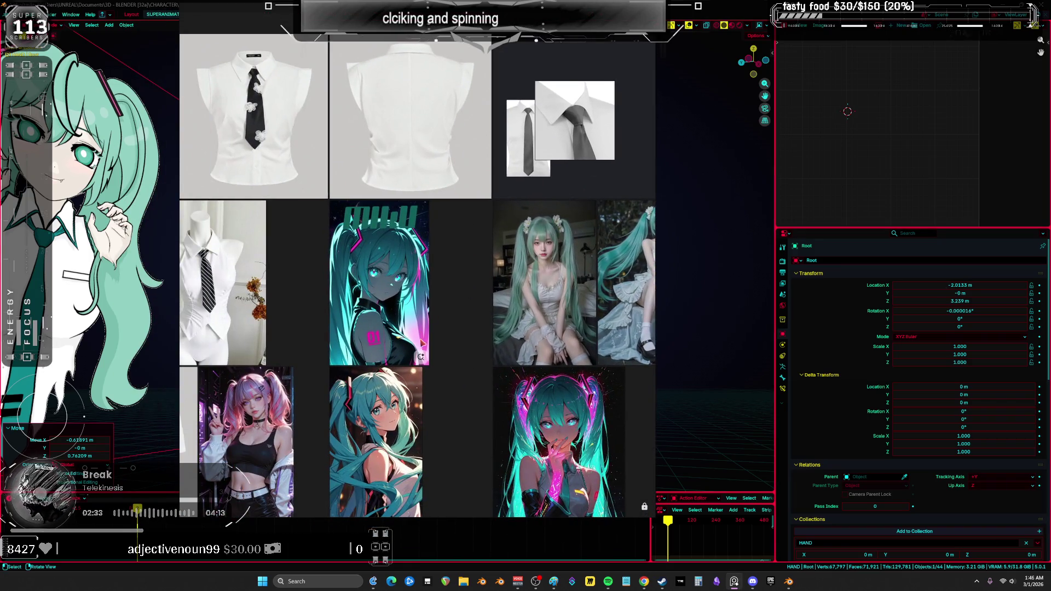
middle_click_drag(421, 342, 529, 246)
middle_click_drag(412, 257, 485, 241)
mouse_move(388, 139)
middle_mouse_down()
mouse_move(355, 128)
mouse_move(339, 140)
middle_mouse_up()
scroll(346, 188, "up", 5)
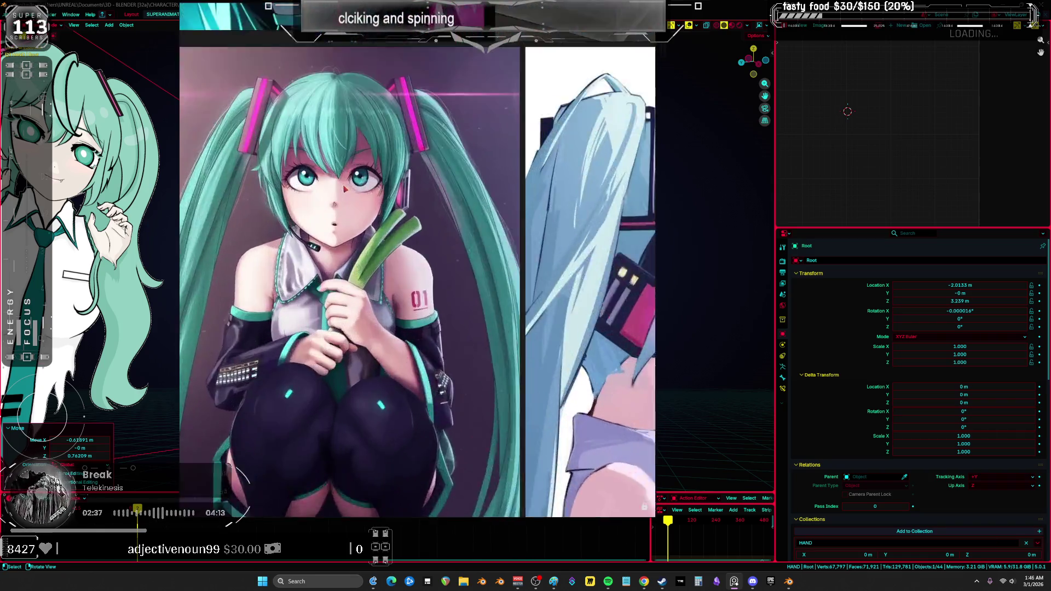
scroll(346, 189, "up", 3)
scroll(345, 188, "down", 3)
middle_click_drag(482, 110, 491, 283)
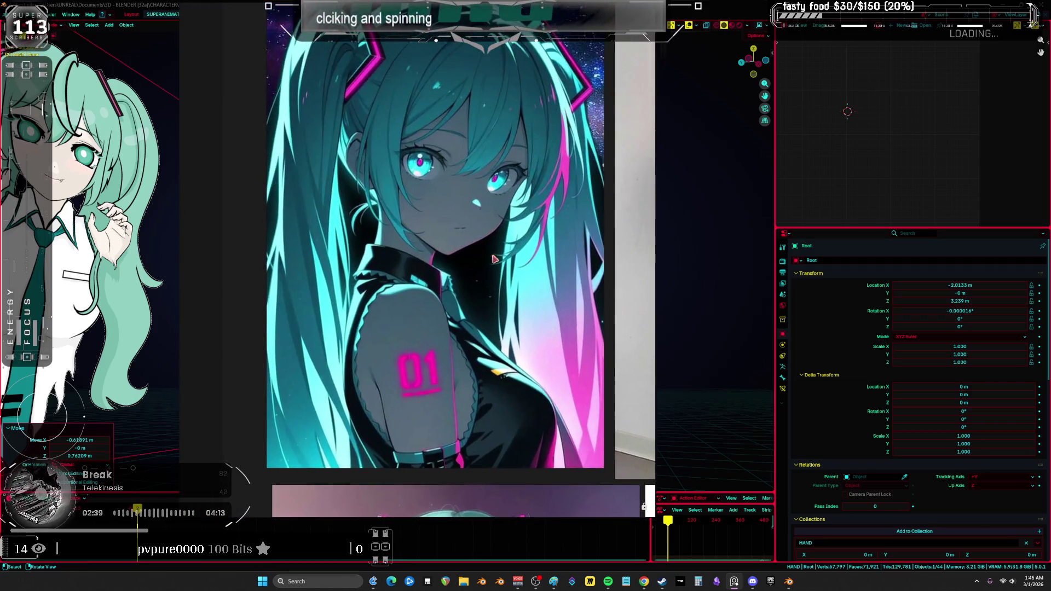
scroll(490, 283, "down", 3)
scroll(491, 283, "up", 2)
middle_click_drag(630, 236, 441, 231)
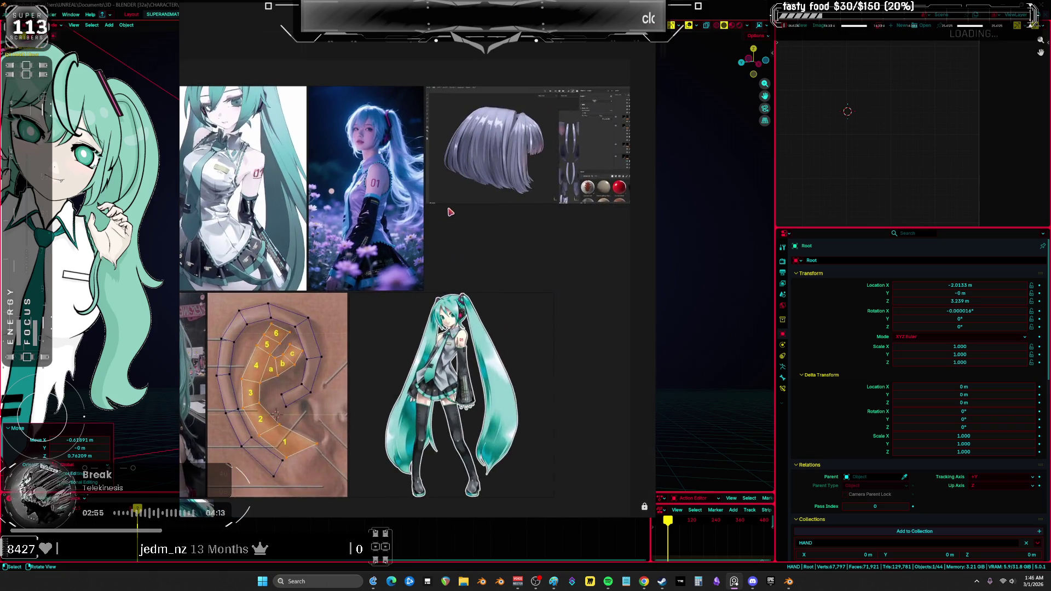
scroll(428, 219, "up", 5)
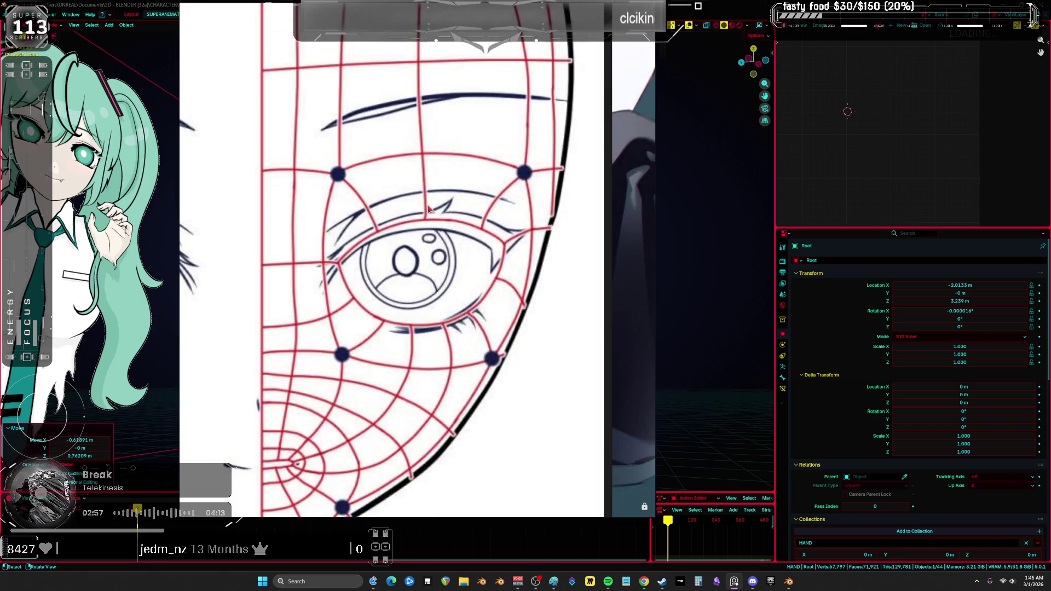
scroll(430, 210, "down", 5)
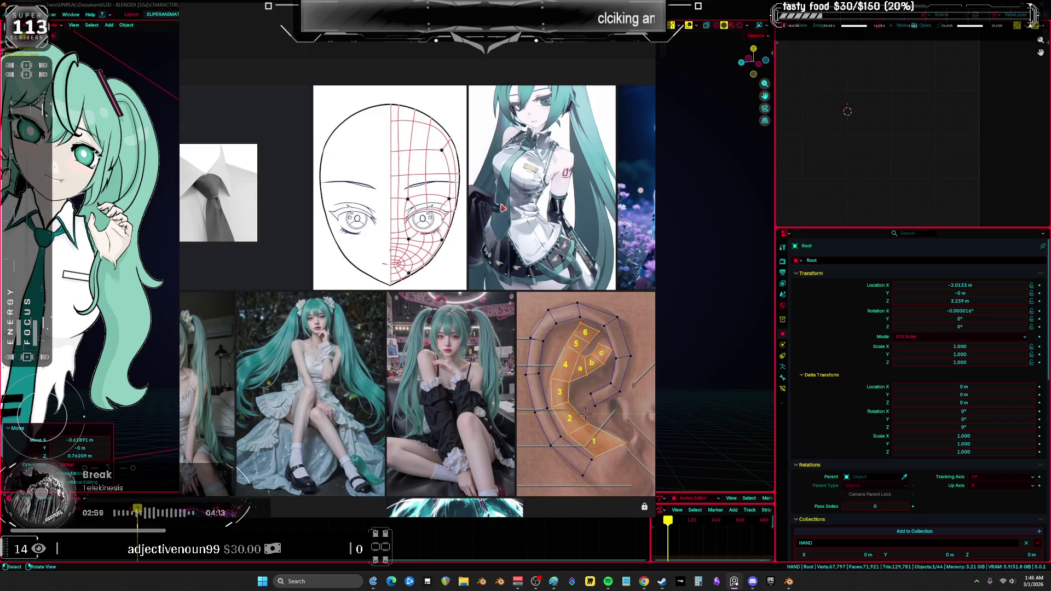
scroll(520, 274, "up", 3)
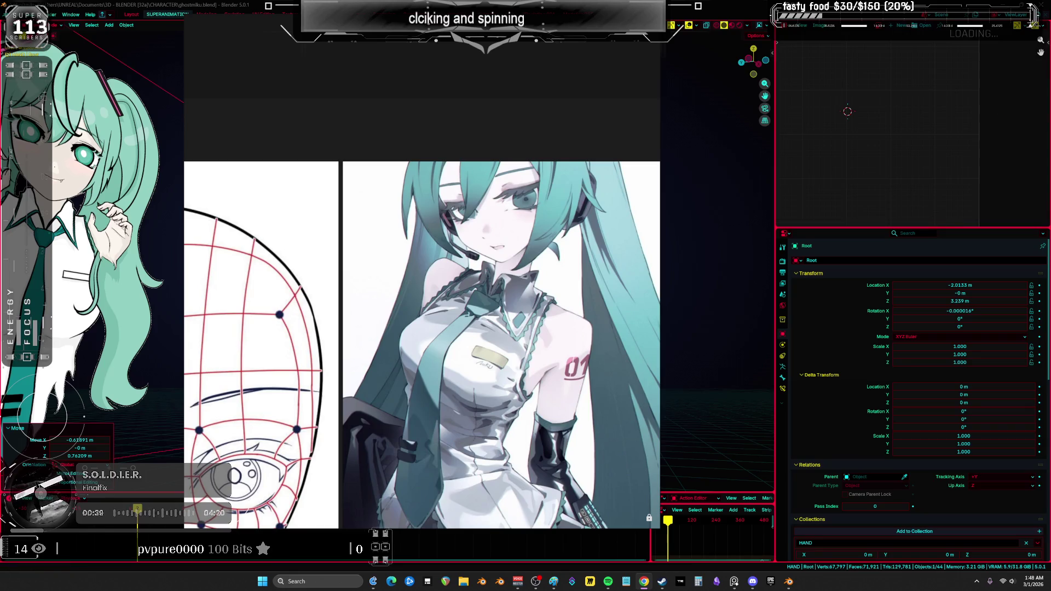
Move the PureRef window aside, hide it, and orbit toward a front view.
left_click_drag(496, 97, 558, 109)
key("alt+Tab")
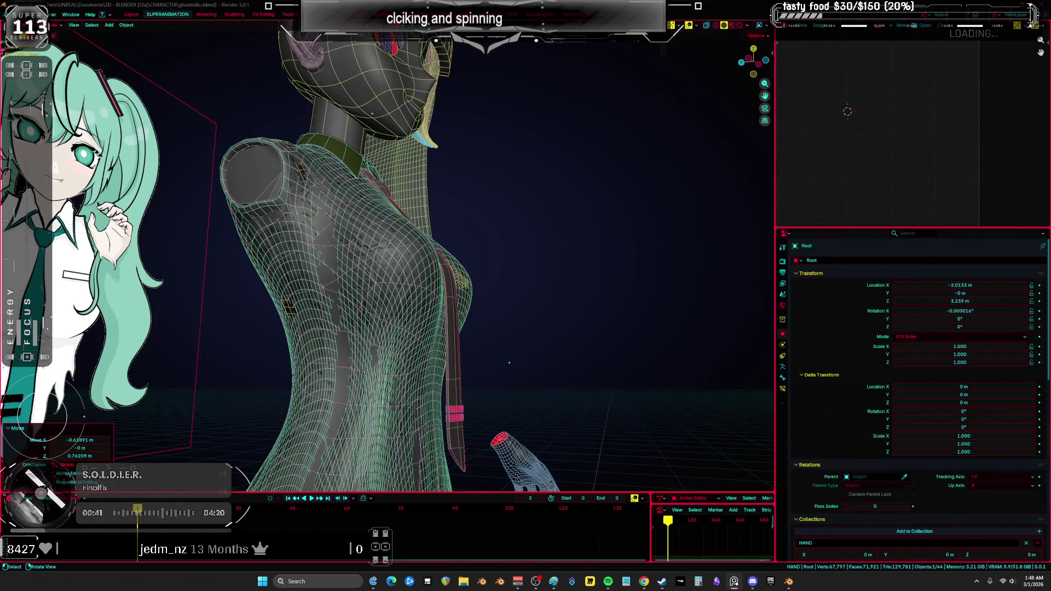
middle_click_drag(583, 291, 501, 312)
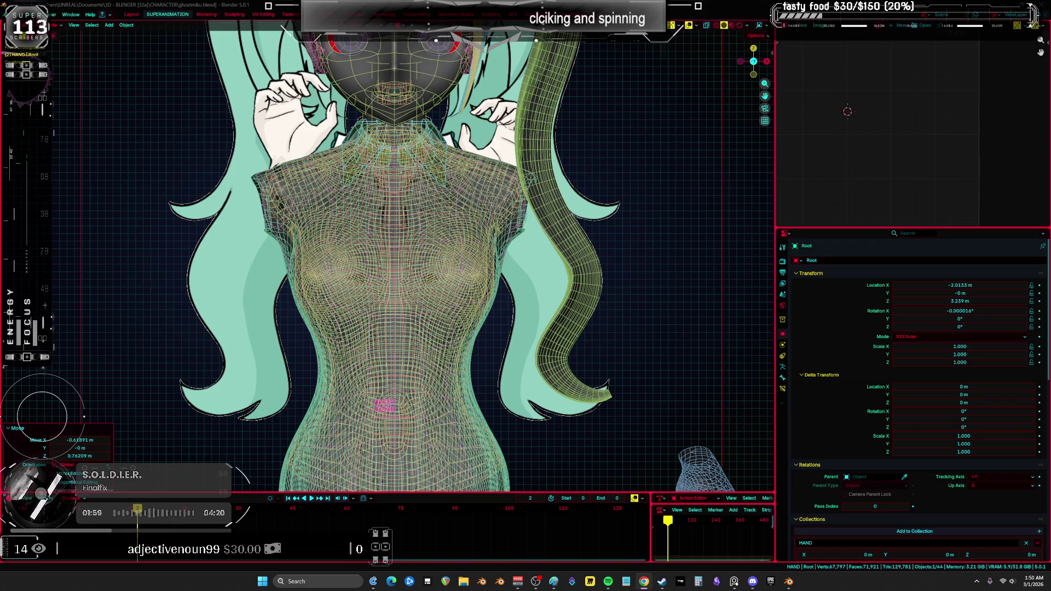
Snap the character to Front Orthographic view, then bring up the Paint frog drawing.
mouse_move(589, 436)
middle_mouse_down()
mouse_move(502, 357)
mouse_move(623, 346)
mouse_move(432, 282)
mouse_move(598, 278)
middle_mouse_up()
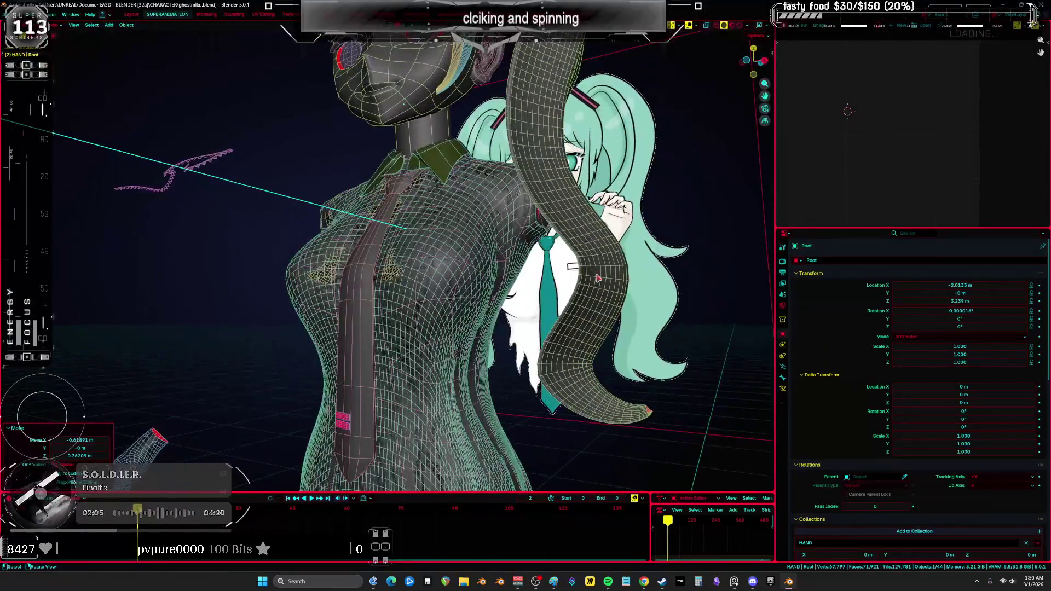
key("KP_1")
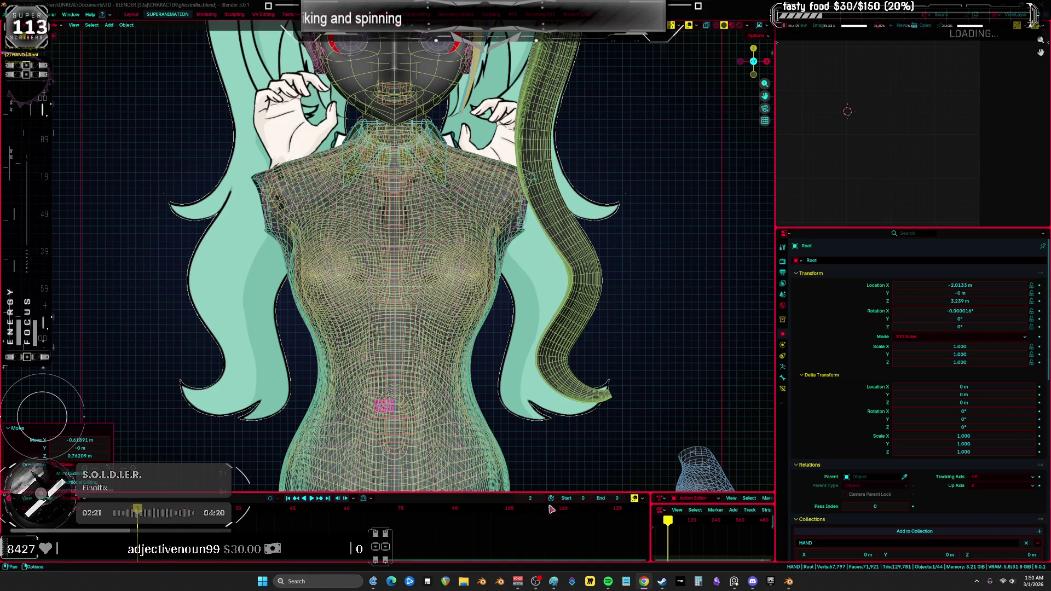
left_click(553, 581)
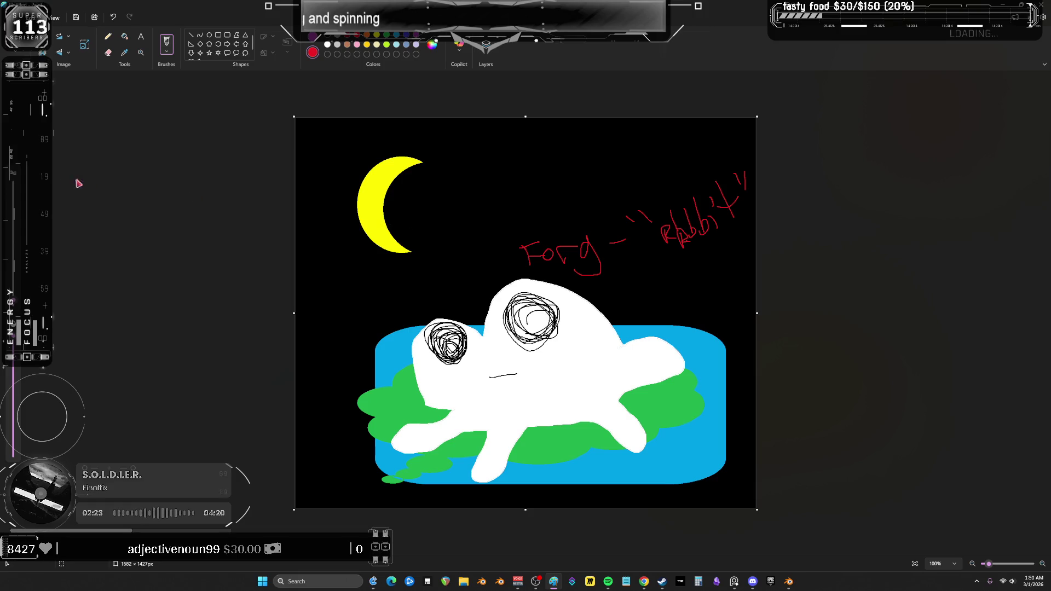
Add a text box near the moon, crop the canvas top, then close Paint without saving.
left_click(142, 42)
left_click_drag(451, 207, 502, 218)
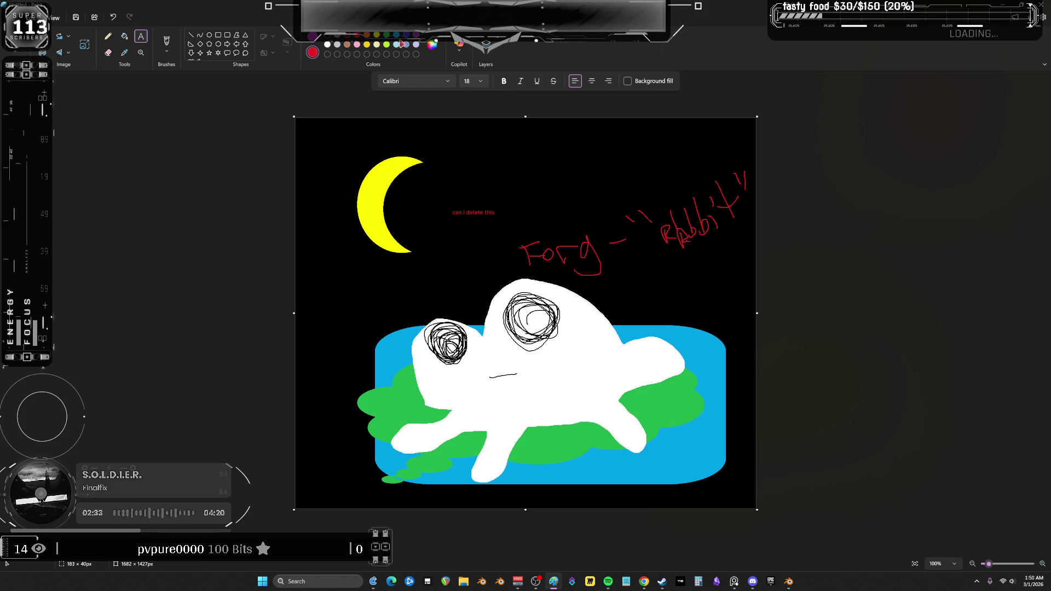
left_click_drag(754, 118, 749, 274)
left_click_drag(760, 211, 741, 348)
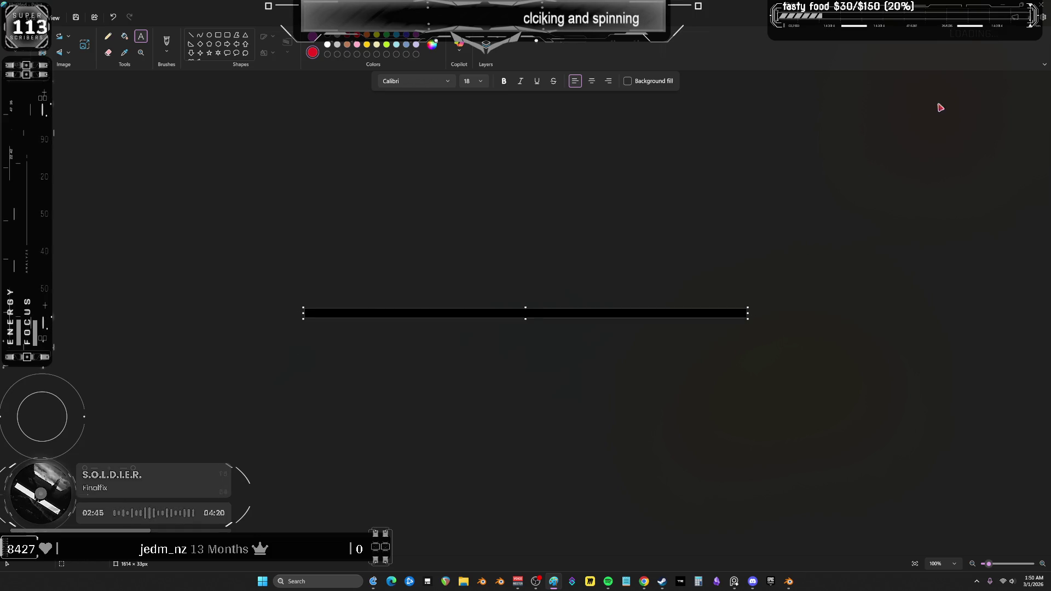
left_click(1039, 7)
left_click(538, 310)
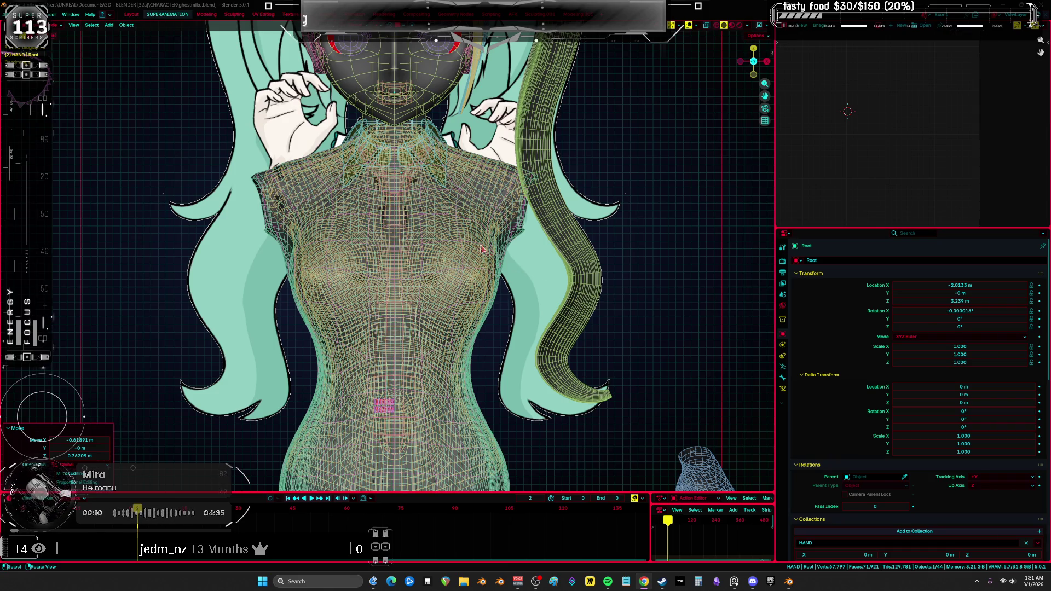
Orbit around the character into an angled perspective view.
middle_click_drag(484, 251, 513, 231)
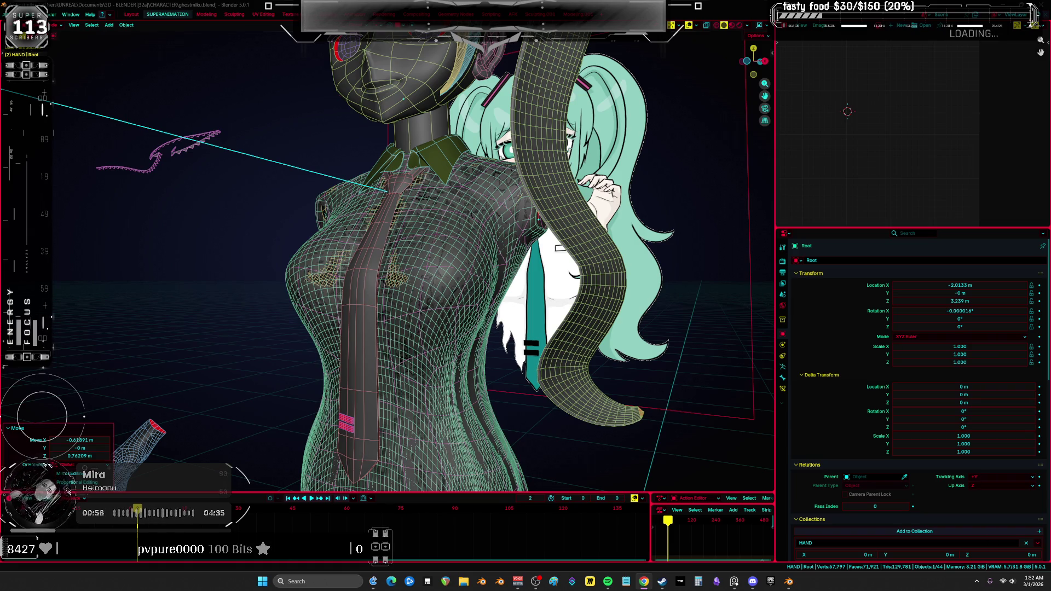
Select the ponytail BezierCurve and enter Edit Mode on its points.
mouse_move(576, 210)
middle_mouse_down()
mouse_move(418, 236)
mouse_move(359, 206)
mouse_move(450, 280)
mouse_move(336, 148)
mouse_move(368, 172)
mouse_move(492, 164)
middle_mouse_up()
key("shift+z")
key("shift+z")
left_click(337, 148)
key("Tab")
key("shift+z")
key("shift+z")
Rotate the ponytail points about -12.5°, scale them to 0.736, and move them.
key("r")
left_click(525, 143)
key("g")
key("s")
left_click(496, 133)
key("g")
left_click(488, 133)
Check the ponytail from side and front views, then leave curve Edit Mode.
middle_click_drag(488, 133, 598, 169)
key("ctrl+t")
key("Escape")
key("KP_1")
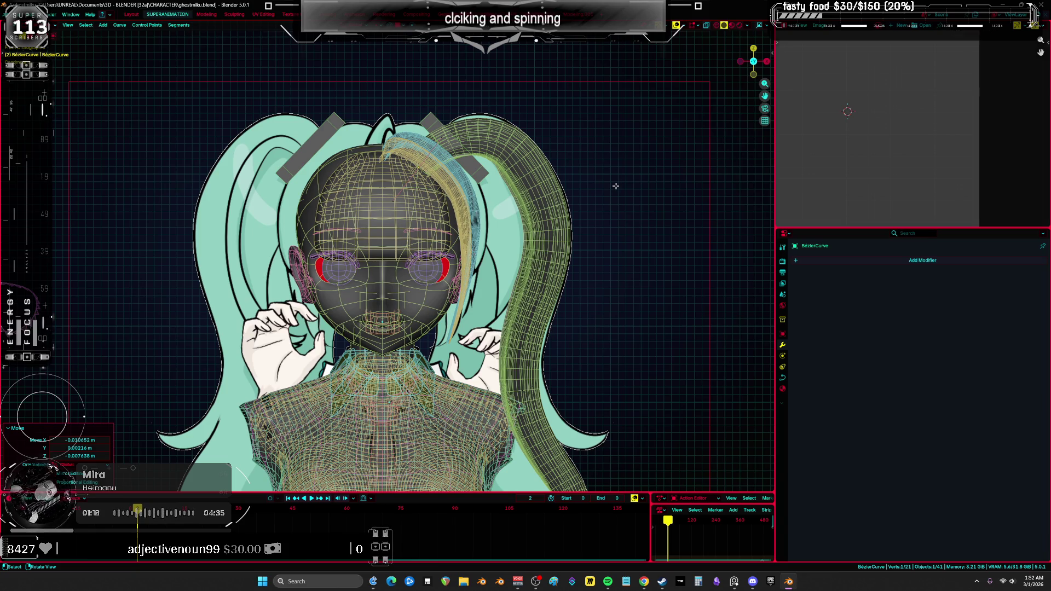
key("KP_0")
mouse_move(549, 277)
middle_mouse_down()
mouse_move(567, 278)
mouse_move(554, 297)
middle_mouse_up()
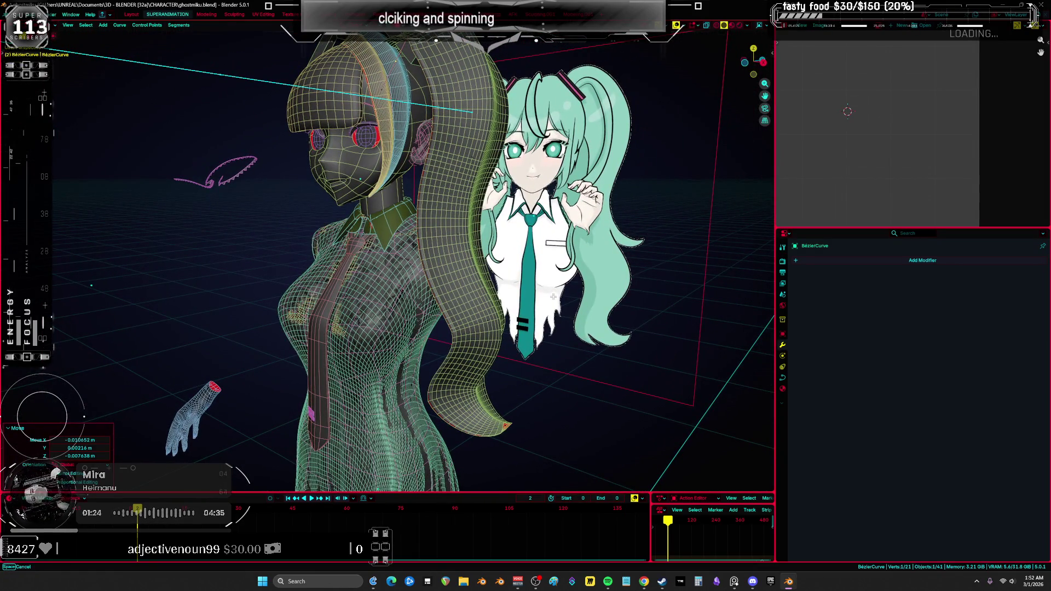
key("KP_1")
scroll(399, 219, "up", 5)
key("Tab")
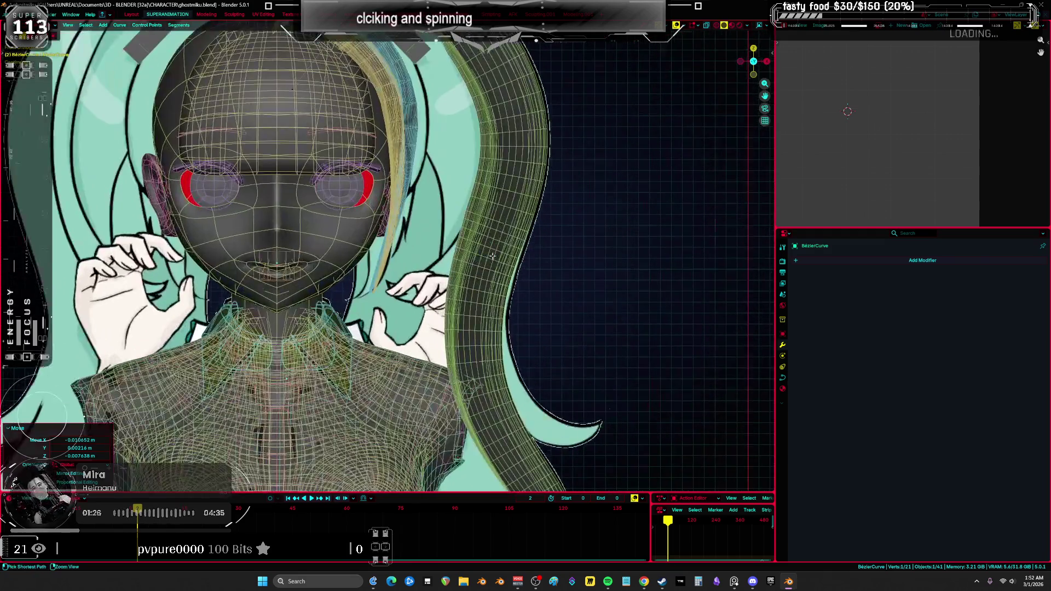
Compare the head against the reference in front view, toggling see-through shading.
key("shift+z")
middle_click_drag(399, 224, 394, 187)
key("shift+z")
key("KP_1")
key("shift+z")
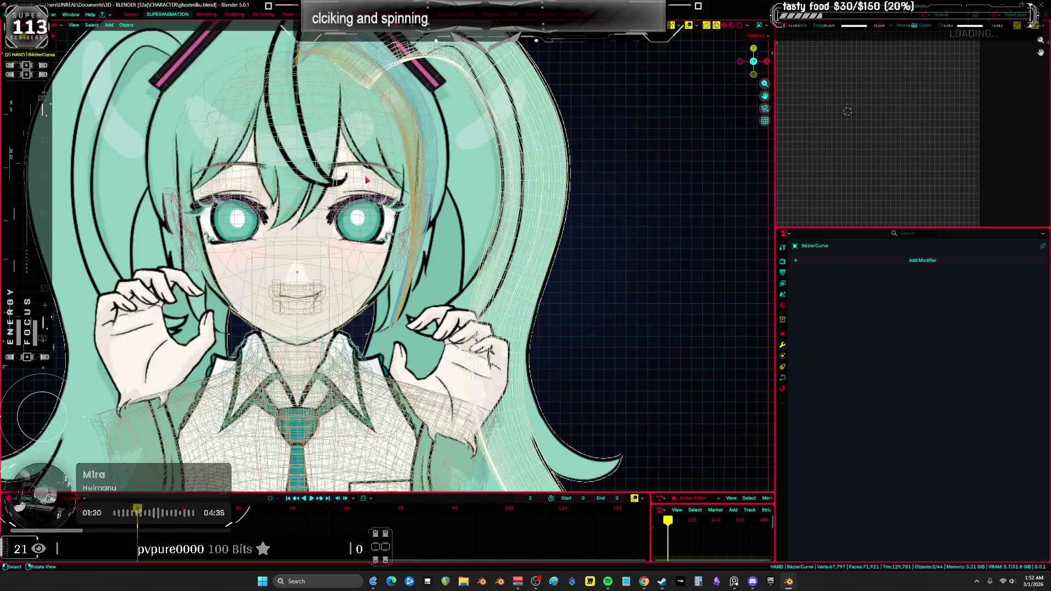
key("shift+z")
mouse_move(400, 250)
middle_mouse_down()
mouse_move(346, 274)
mouse_move(361, 252)
mouse_move(406, 236)
middle_mouse_up()
Select head mesh Cube.009 and edit it in front view.
left_click(317, 270)
key("Tab")
key("Tab")
key("KP_1")
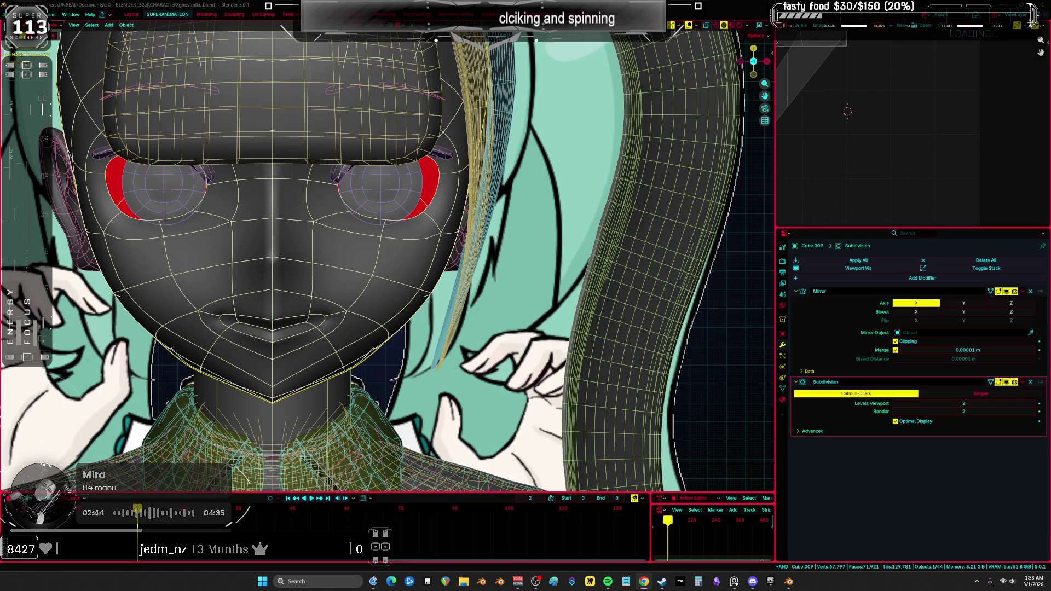
Bring the PureRef reference board in front of the Blender modelling view.
key("alt+Tab")
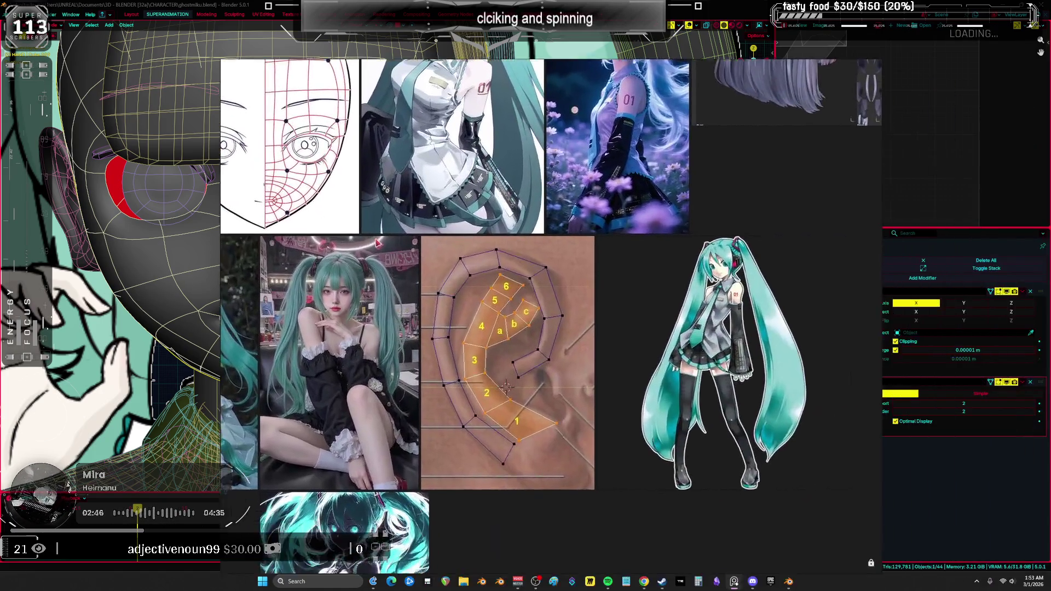
Zoom and pan the PureRef canvas until the wigs, shirts, ties, cosplay photos and ear diagram all show.
scroll(381, 245, "down", 5)
scroll(457, 178, "up", 2)
scroll(458, 179, "down", 5)
scroll(339, 207, "up", 3)
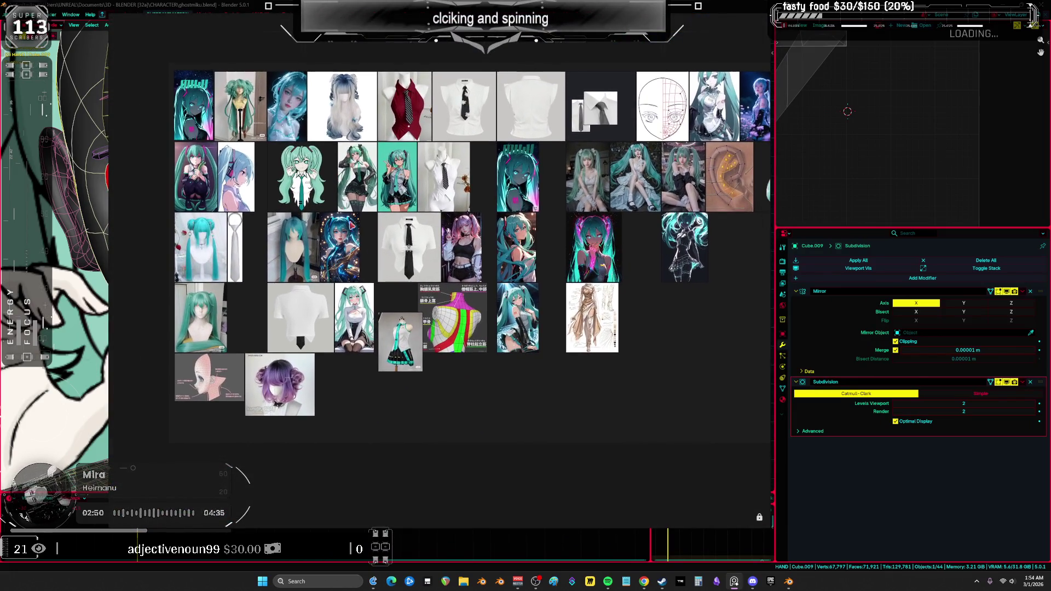
middle_click_drag(532, 300, 516, 187)
scroll(431, 292, "down", 3)
scroll(373, 250, "up", 2)
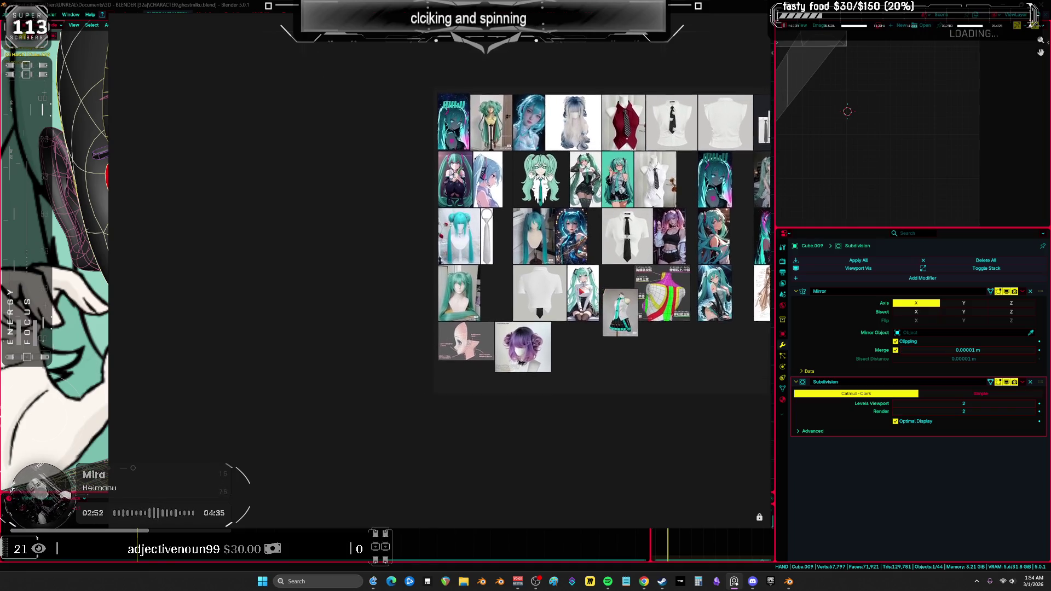
middle_click_drag(601, 230, 335, 192)
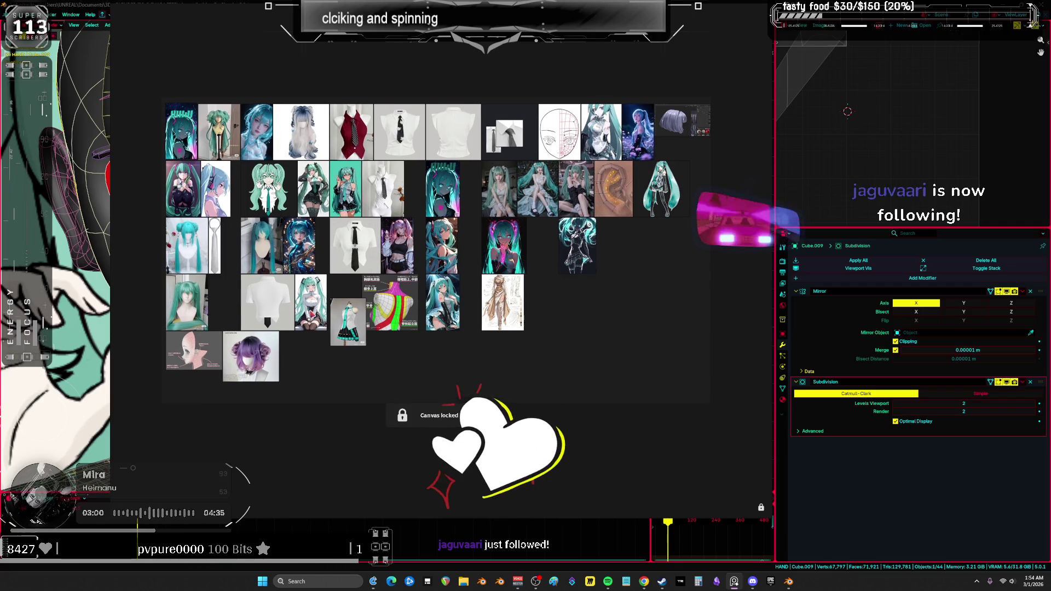
Unlock the PureRef canvas by unchecking Lock canvas so images can be moved.
right_click(547, 274)
mouse_move(578, 421)
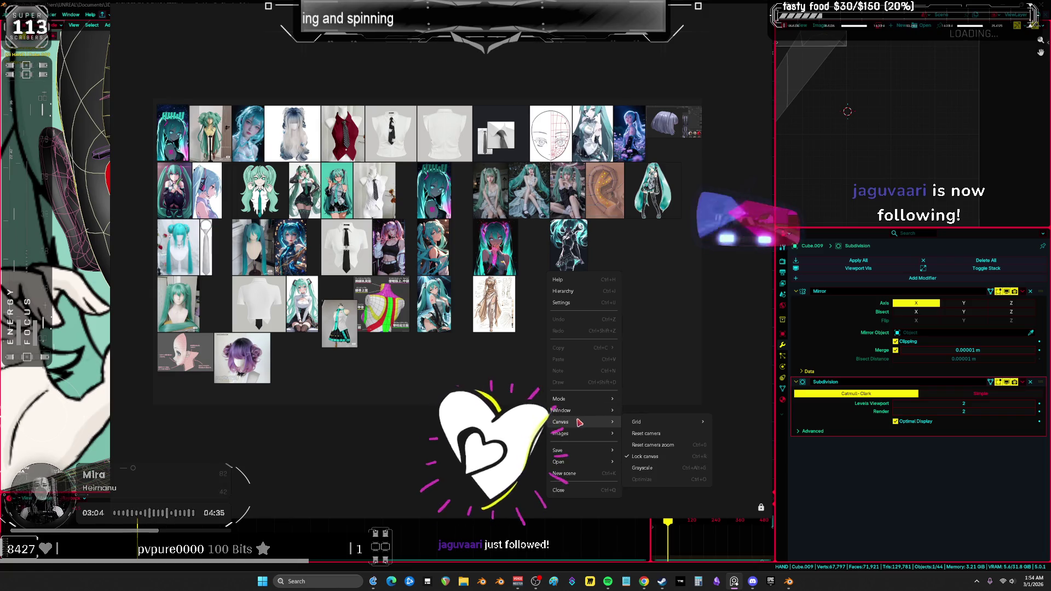
left_click(645, 455)
Move the seated, dark, white, neon, white-sleeved and purple glowing Miku images into the bottom row.
left_click_drag(470, 327, 655, 353)
left_click_drag(568, 247, 623, 353)
mouse_move(565, 190)
left_mouse_down()
mouse_move(582, 353)
mouse_move(547, 309)
mouse_move(554, 355)
left_mouse_up()
left_click_drag(490, 190, 513, 355)
left_click_drag(493, 304, 540, 199)
left_click_drag(489, 253, 469, 361)
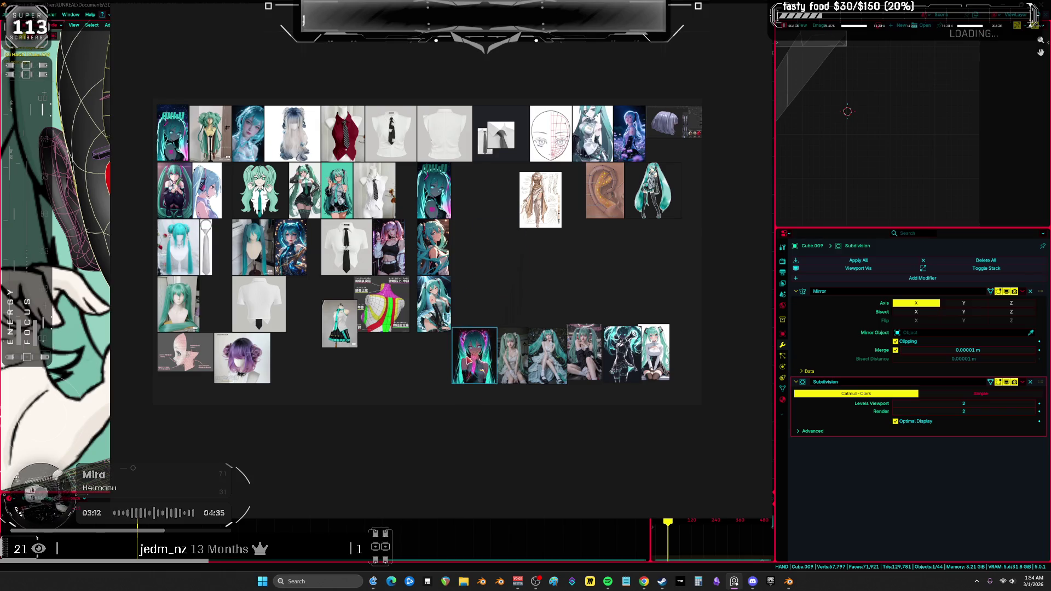
mouse_move(592, 136)
left_mouse_down()
mouse_move(668, 353)
mouse_move(685, 357)
left_mouse_up()
mouse_move(631, 139)
left_mouse_down()
mouse_move(524, 350)
mouse_move(441, 358)
left_mouse_up()
mouse_move(434, 304)
left_mouse_down()
mouse_move(389, 328)
mouse_move(406, 367)
left_mouse_up()
left_click_drag(433, 246, 375, 372)
Place the colour chart and head sketch in row two and shift the mannequin, pink girl and wigs.
left_click_drag(382, 304, 465, 242)
left_click_drag(340, 324, 556, 260)
left_click_drag(397, 252, 357, 381)
mouse_move(435, 195)
left_mouse_down()
mouse_move(347, 359)
mouse_move(316, 386)
left_mouse_up()
mouse_move(249, 362)
left_mouse_down()
mouse_move(401, 273)
mouse_move(421, 248)
left_mouse_up()
mouse_move(337, 192)
left_mouse_down()
mouse_move(294, 371)
mouse_move(276, 381)
left_mouse_up()
left_click_drag(183, 299, 243, 378)
left_click_drag(185, 352, 443, 184)
Move the chibi, glowing, teal wig-on-stand, teal bun and dark twin-tail Miku images to the bottom-left.
mouse_move(259, 190)
left_mouse_down()
mouse_move(197, 378)
mouse_move(330, 307)
mouse_move(347, 314)
left_mouse_up()
left_click_drag(290, 247, 203, 384)
mouse_move(253, 248)
left_mouse_down()
mouse_move(201, 372)
mouse_move(174, 384)
left_mouse_up()
mouse_move(184, 262)
left_mouse_down()
mouse_move(176, 368)
mouse_move(161, 374)
mouse_move(262, 263)
left_mouse_up()
mouse_move(183, 214)
left_mouse_down()
mouse_move(168, 400)
mouse_move(151, 407)
left_mouse_up()
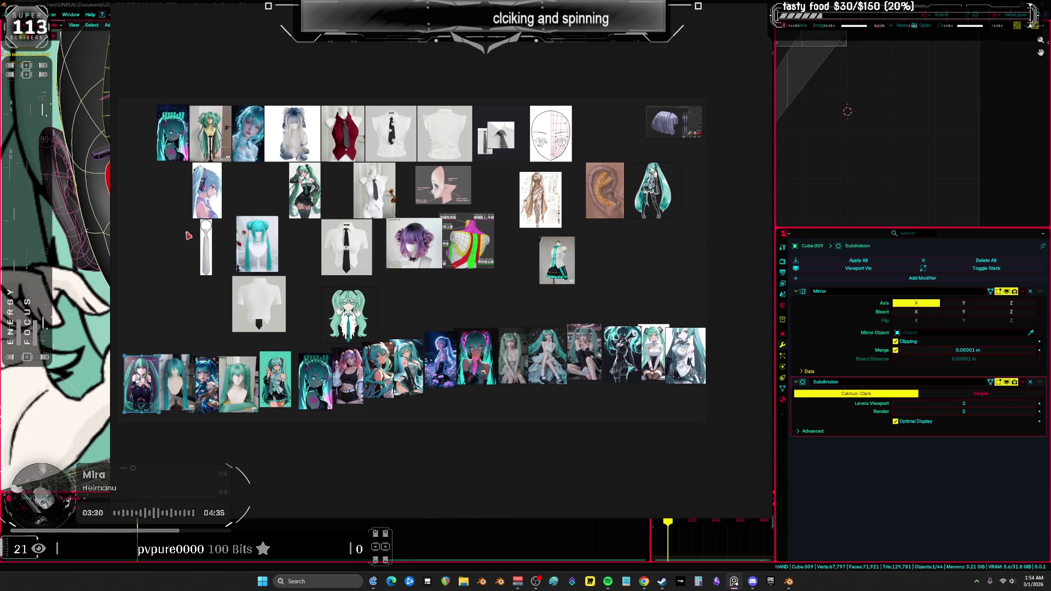
Fill the bottom row's left end with five more Miku images, including the green-wig, blue and standing ones.
middle_click_drag(308, 290, 446, 277)
left_click_drag(303, 107, 241, 351)
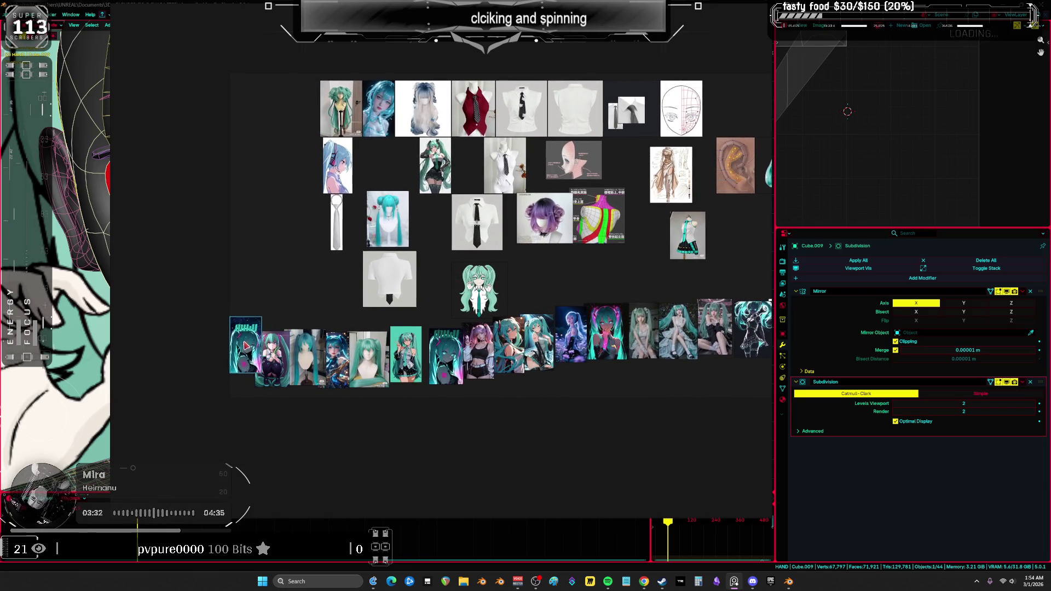
left_click_drag(338, 165, 210, 360)
left_click_drag(340, 108, 180, 356)
left_click_drag(377, 108, 156, 356)
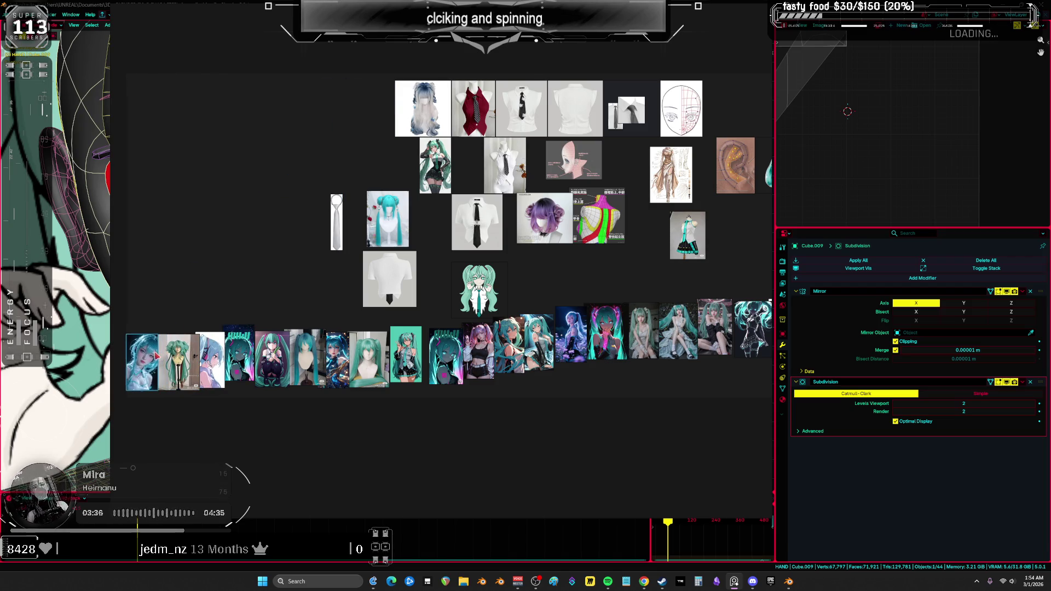
left_click_drag(443, 193, 126, 358)
mouse_move(574, 214)
middle_mouse_down()
mouse_move(423, 214)
mouse_move(717, 190)
middle_mouse_up()
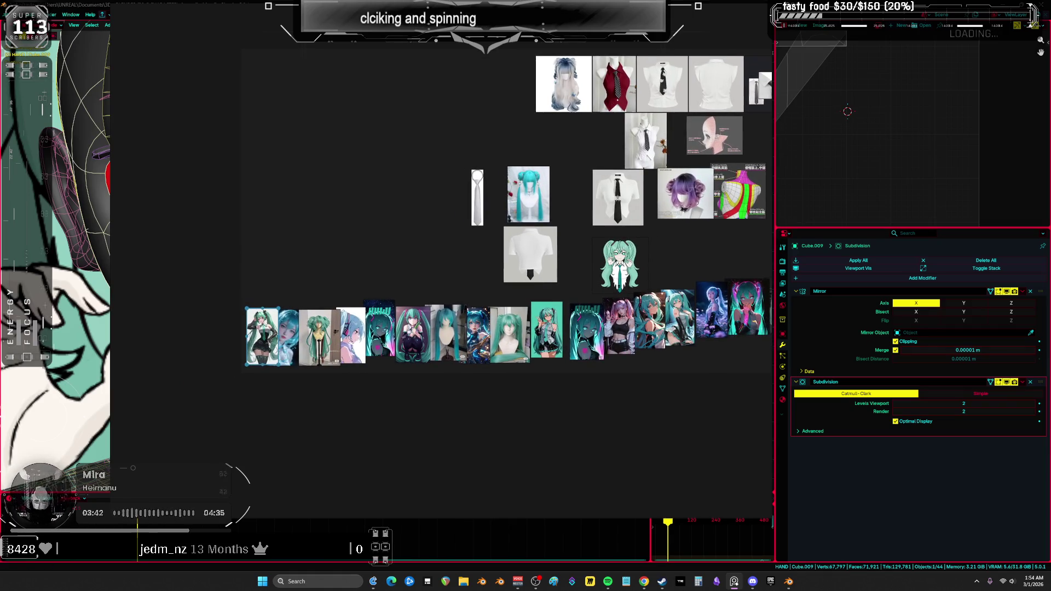
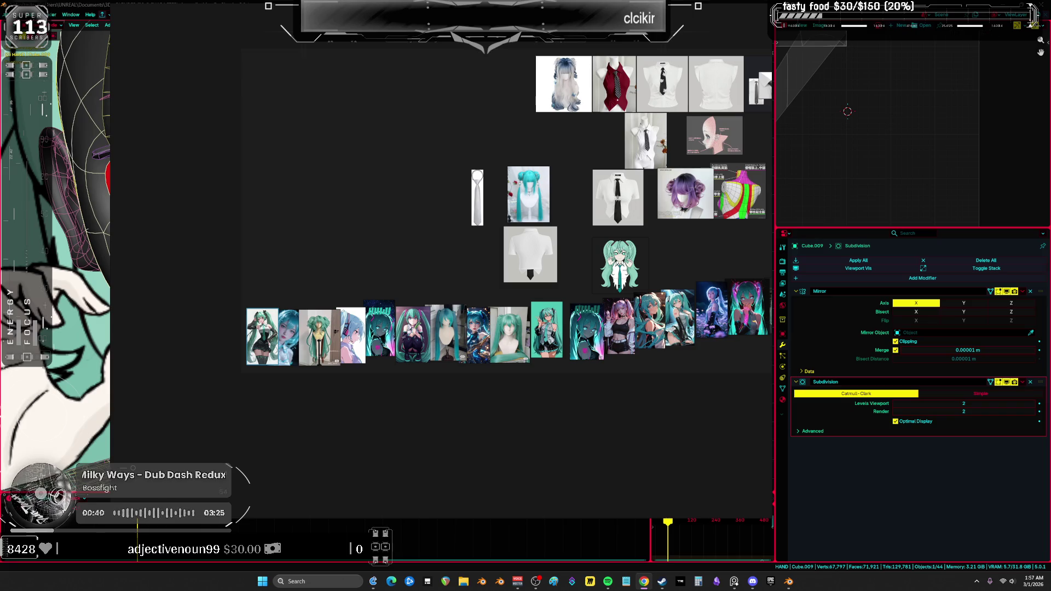
Shift the standing Miku, cosplay close-up, wig, profile-view, MIKU poster and sitting Miku images into new positions.
scroll(422, 307, "up", 8)
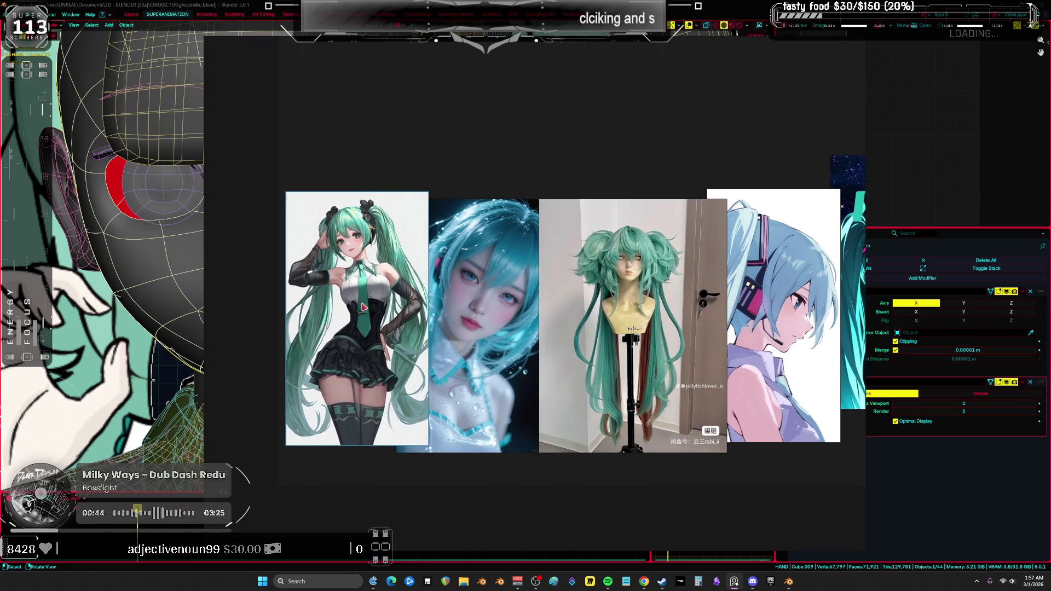
left_click_drag(341, 308, 316, 310)
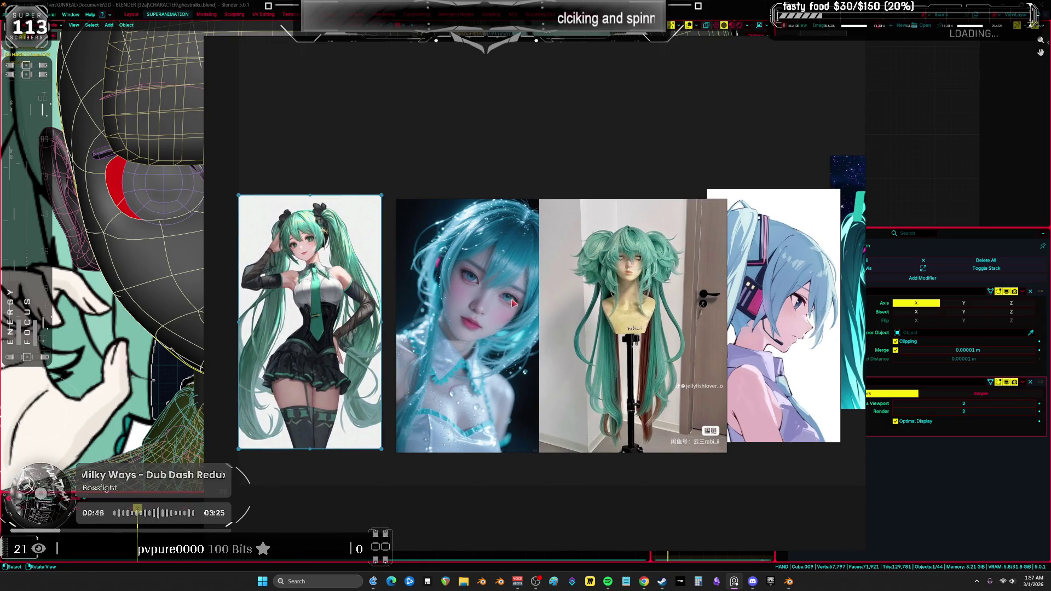
left_click_drag(485, 309, 476, 304)
left_click_drag(621, 303, 612, 304)
scroll(612, 304, "up", 6)
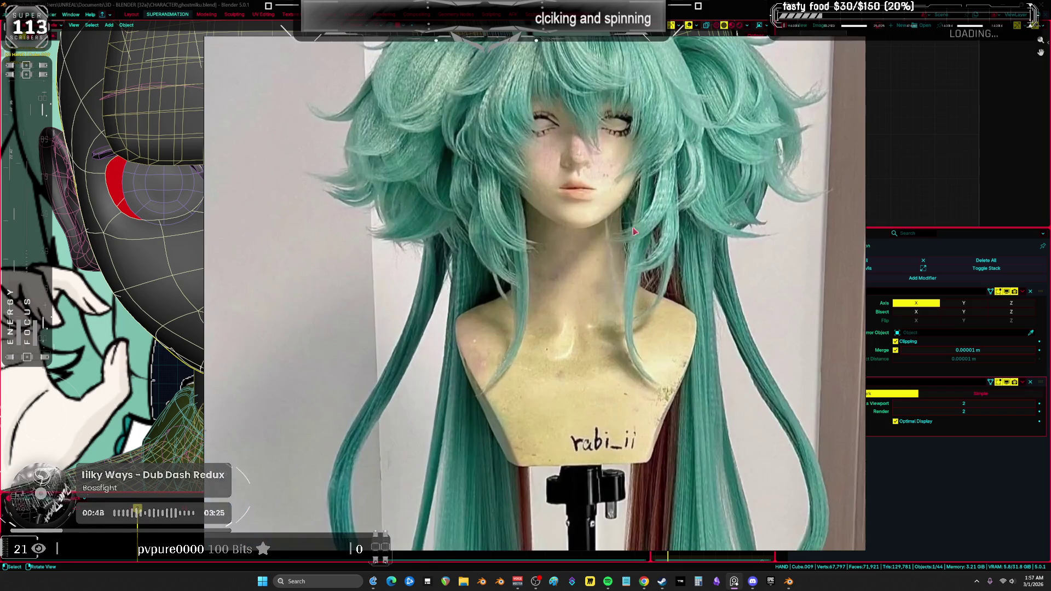
scroll(611, 304, "down", 6)
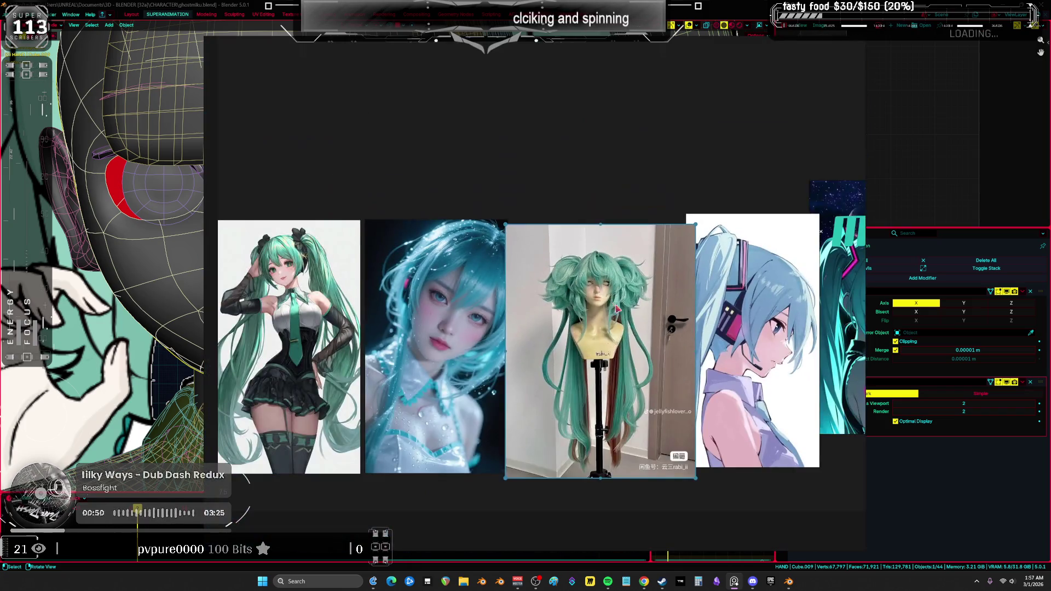
mouse_move(610, 242)
left_mouse_down()
mouse_move(486, 357)
mouse_move(570, 258)
mouse_move(495, 412)
left_mouse_up()
scroll(494, 412, "up", 5)
left_click_drag(569, 366, 509, 366)
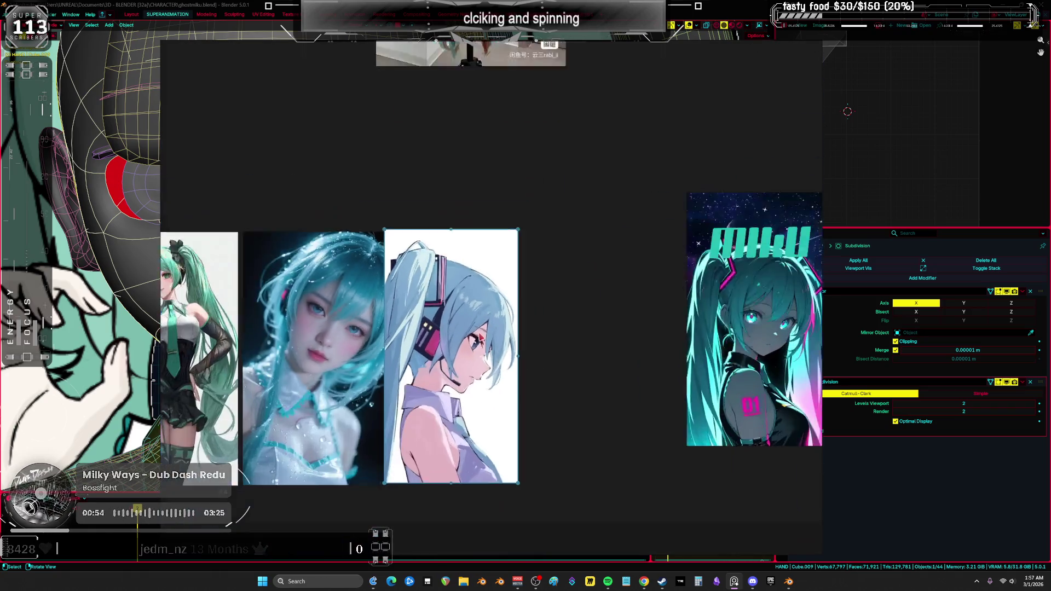
scroll(569, 295, "down", 4)
left_click_drag(479, 322, 341, 205)
left_click_drag(634, 307, 478, 322)
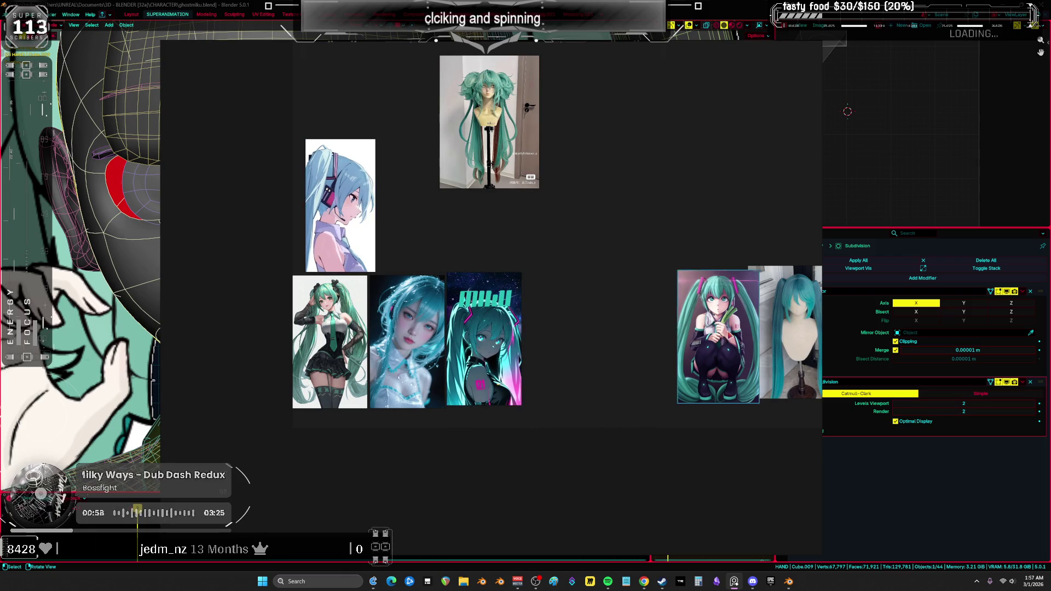
left_click_drag(717, 328, 589, 335)
Group the sitting Miku with the wig photos and set the glowing Miku beside the MIKU poster.
scroll(592, 341, "up", 4)
scroll(591, 341, "up", 3)
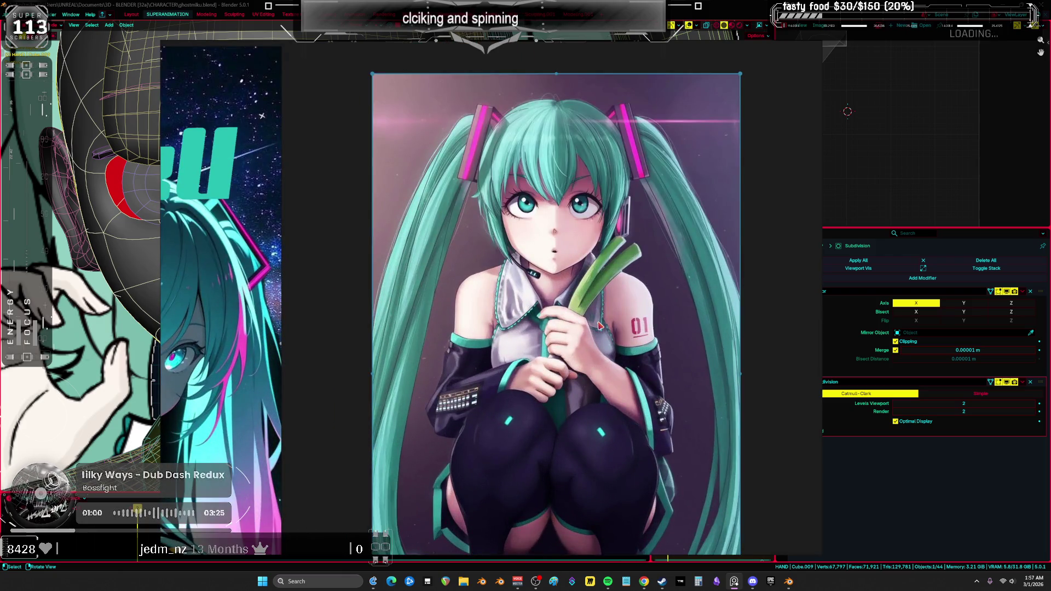
scroll(598, 325, "down", 5)
scroll(580, 336, "up", 1)
scroll(558, 350, "down", 1)
left_click_drag(534, 361, 537, 140)
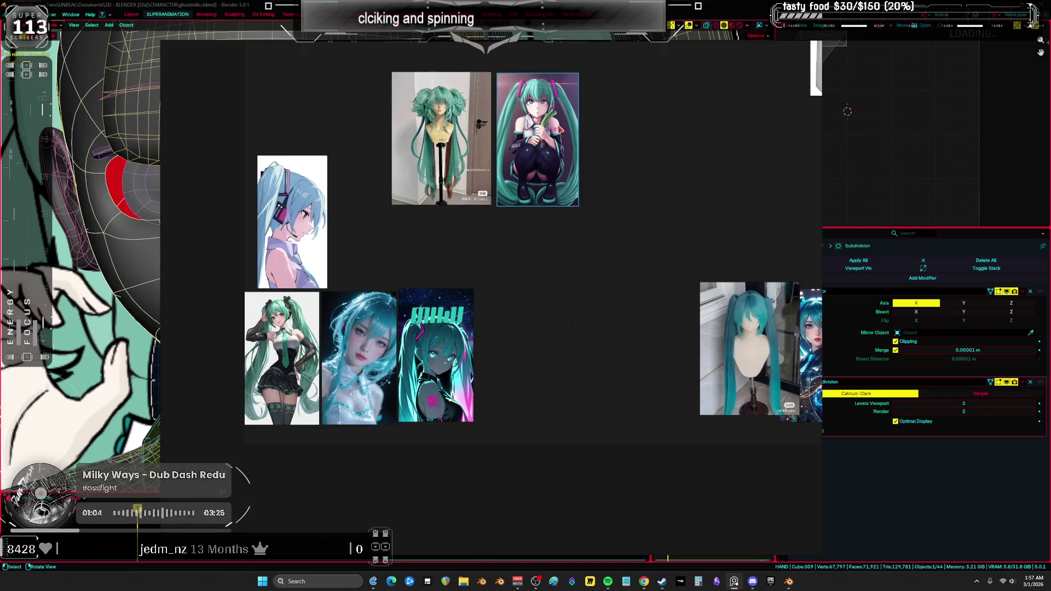
left_click_drag(750, 350, 624, 355)
scroll(548, 323, "up", 5)
scroll(541, 300, "down", 6)
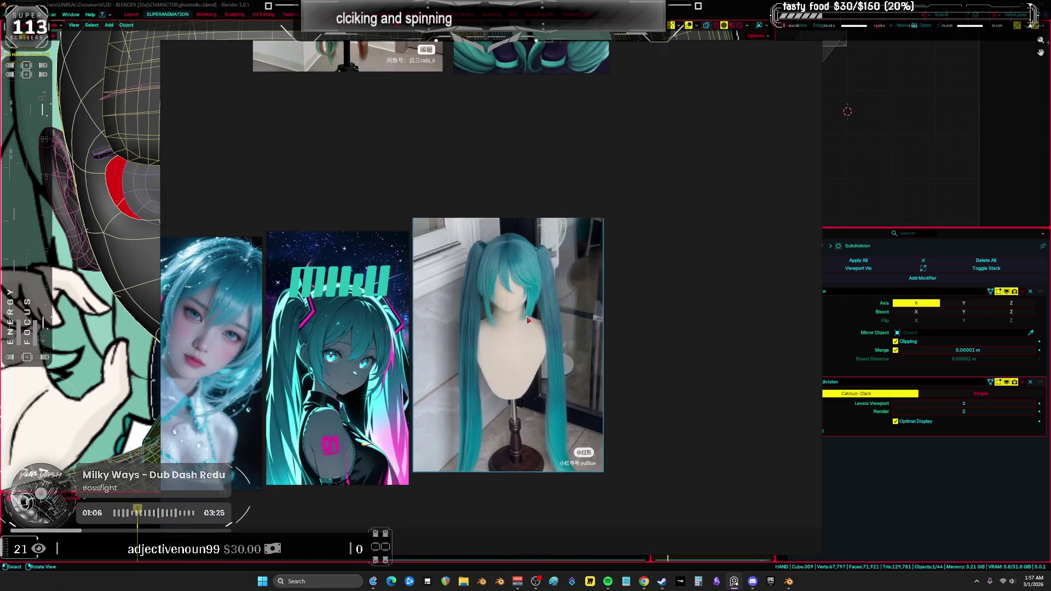
left_click_drag(569, 218, 633, 88)
left_click_drag(580, 286, 536, 280)
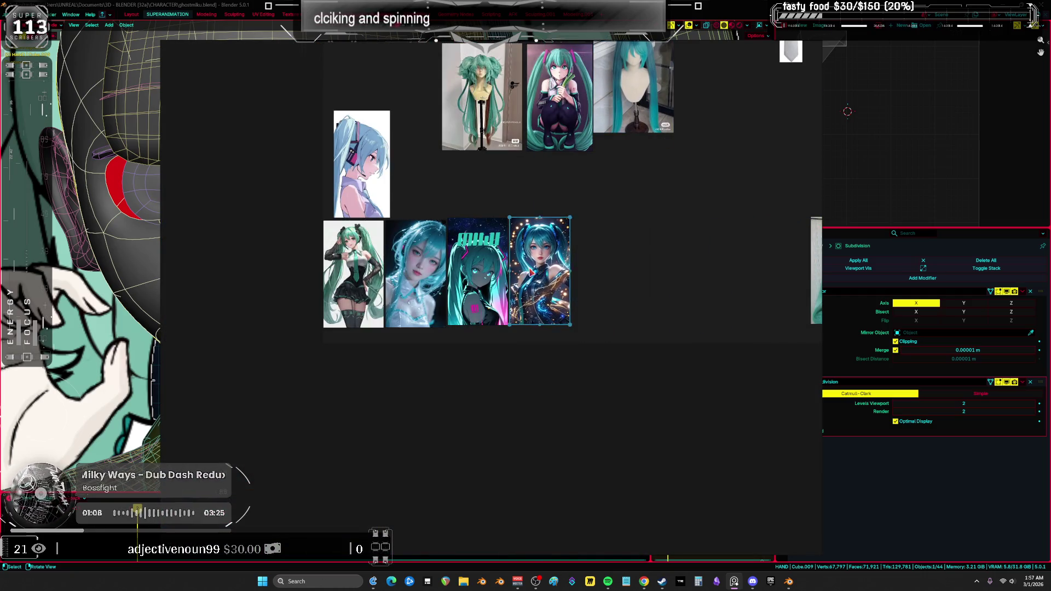
scroll(536, 273, "up", 5)
scroll(541, 264, "down", 6)
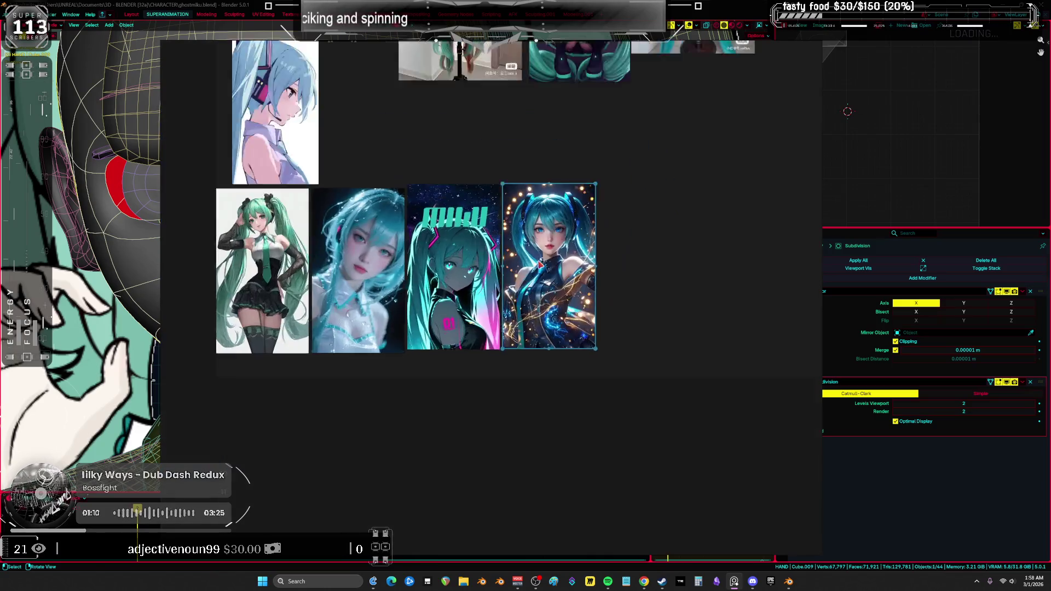
left_click_drag(702, 263, 652, 267)
Delete the green wig photo from the PureRef board.
double_click(414, 267)
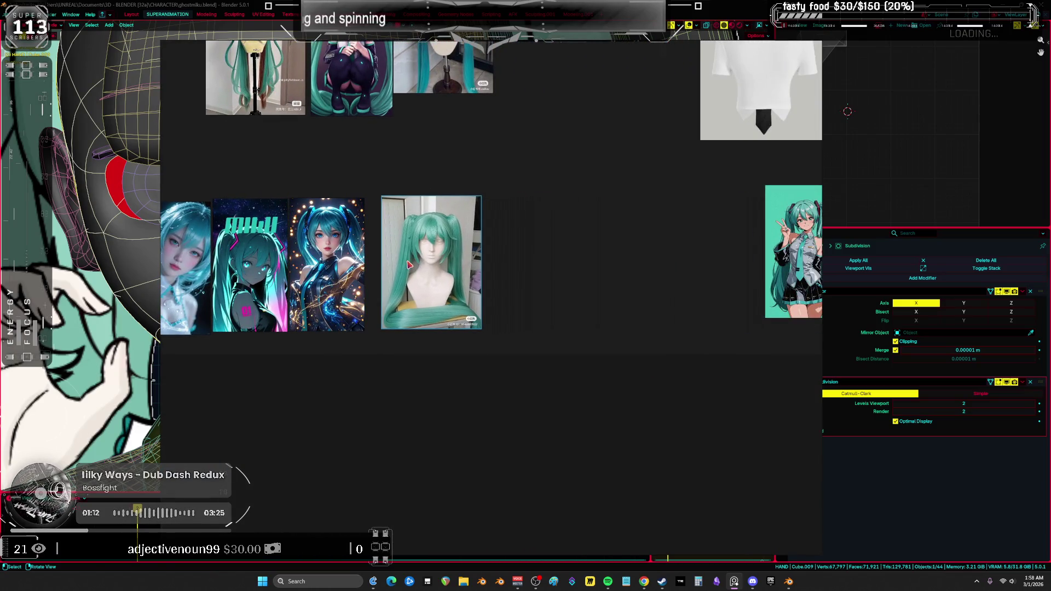
double_click(436, 248)
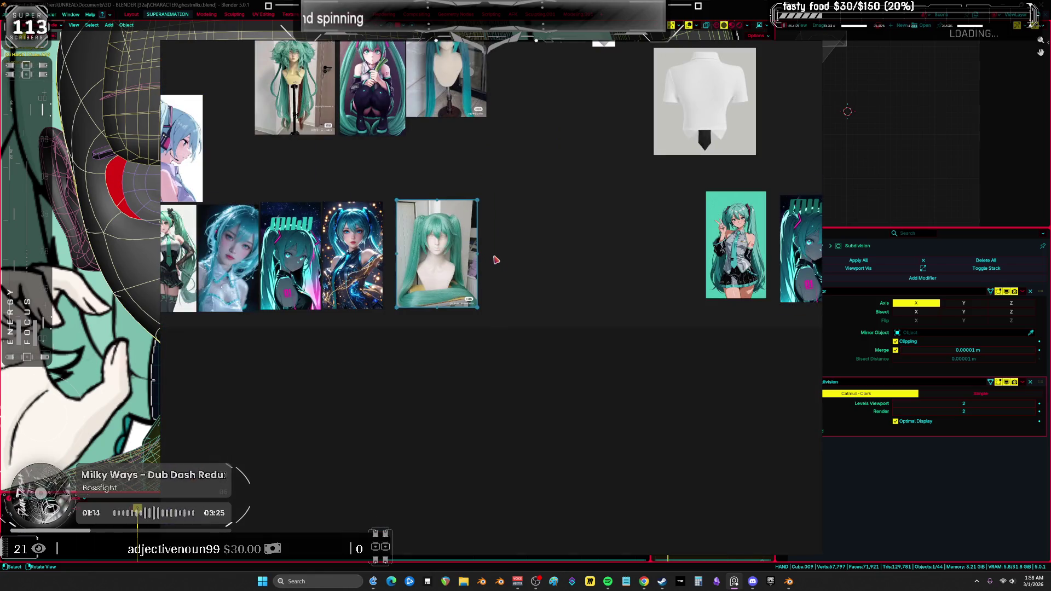
left_click_drag(496, 245, 528, 356)
key("Delete")
mouse_move(527, 356)
middle_mouse_down()
mouse_move(575, 254)
mouse_move(566, 302)
middle_mouse_up()
Step through the reference images full-size, one after another.
scroll(547, 274, "up", 3)
scroll(495, 221, "down", 3)
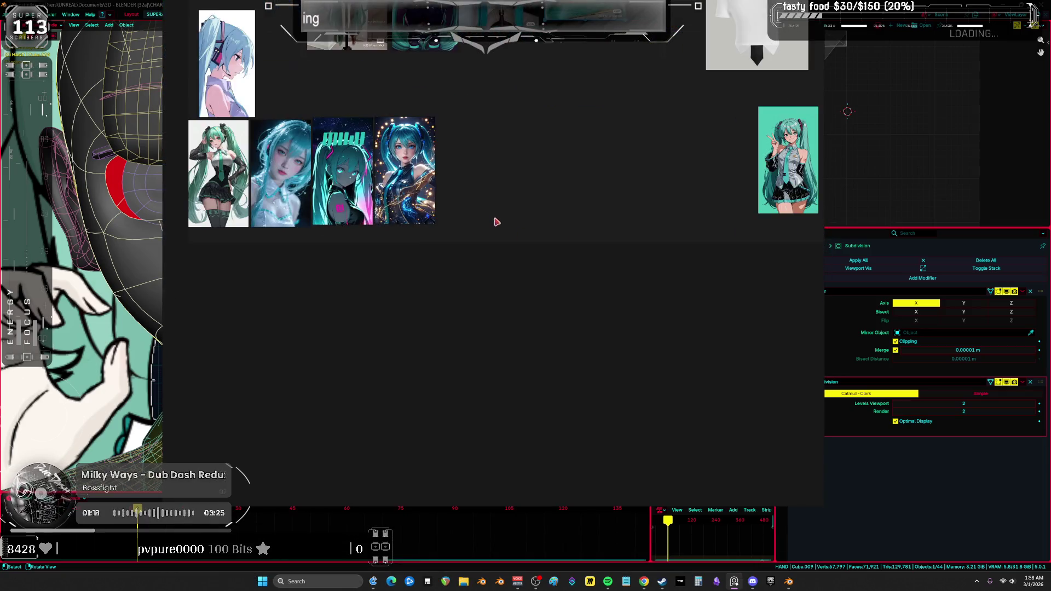
key("Right")
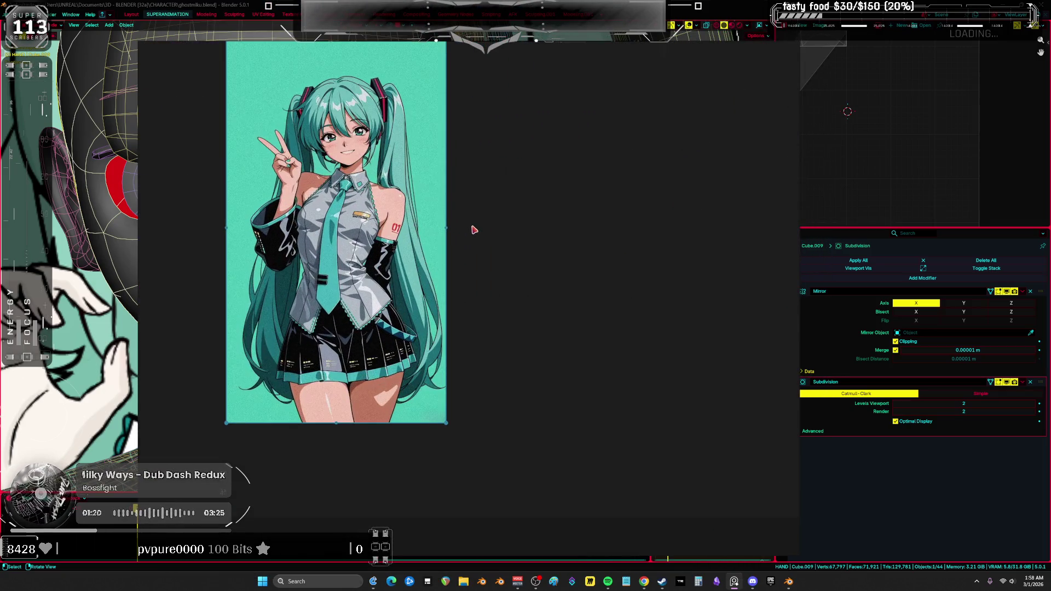
key("Right")
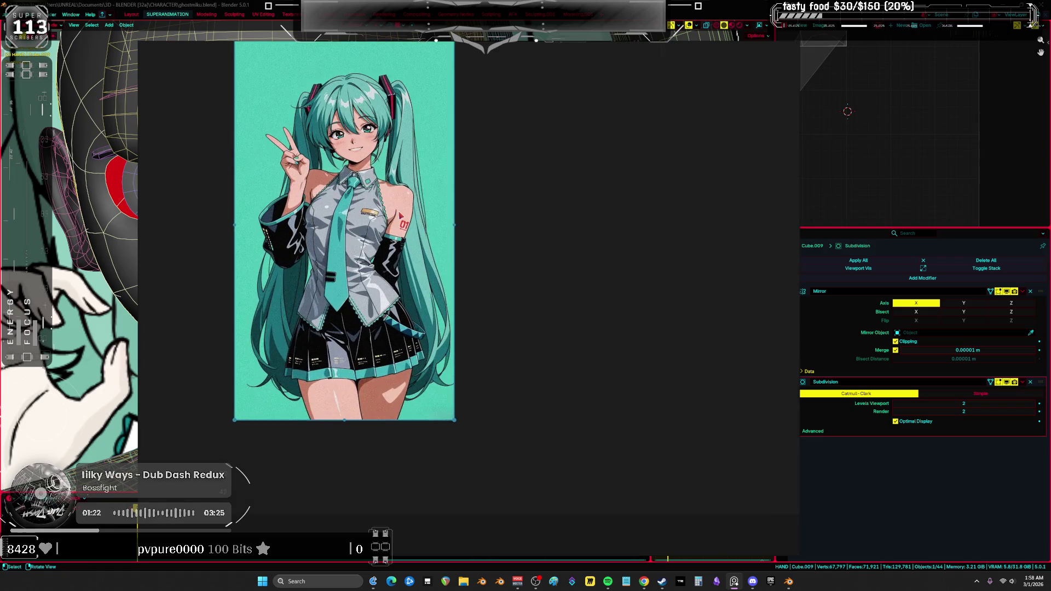
scroll(394, 207, "down", 5)
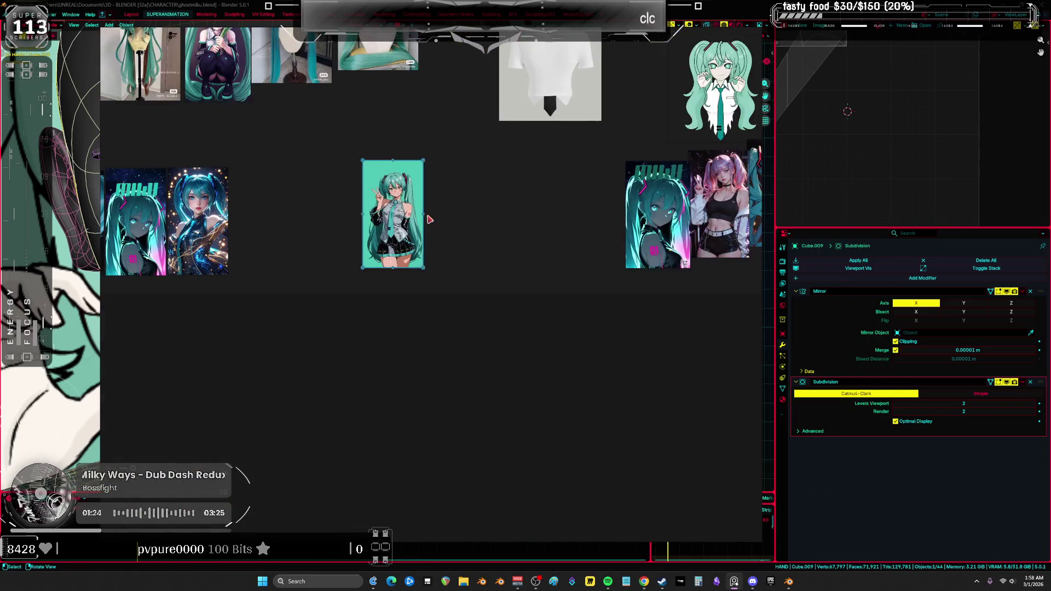
Move the peace-sign Miku up by the wig photos and the right-edge Miku into the bottom row.
mouse_move(534, 361)
left_mouse_down()
mouse_move(594, 175)
mouse_move(585, 152)
left_mouse_up()
left_click_drag(755, 357, 368, 356)
key("Right")
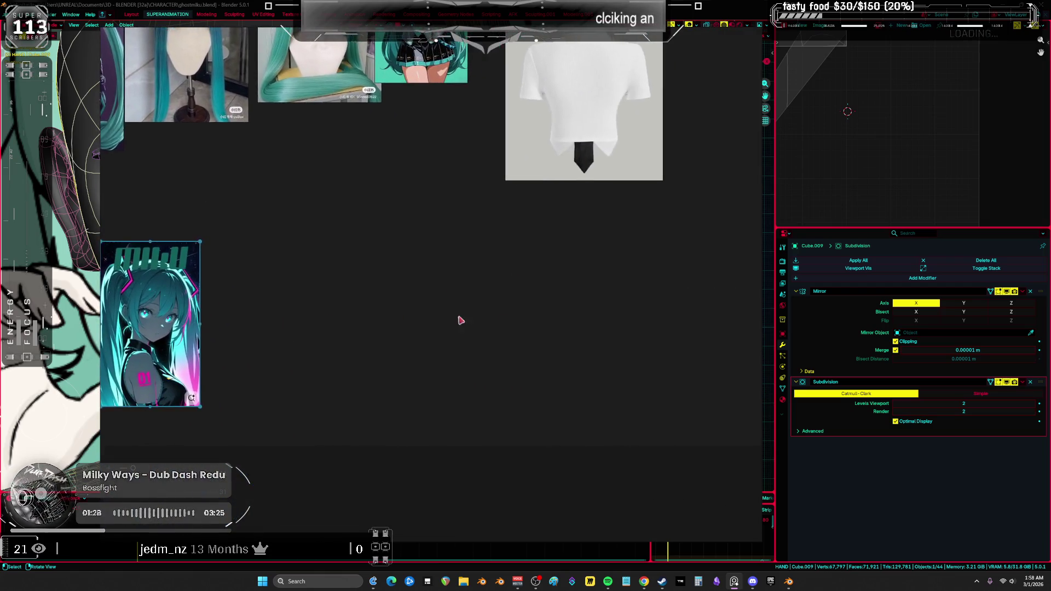
left_click_drag(416, 327, 280, 326)
left_click_drag(557, 289, 508, 289)
scroll(508, 287, "down", 3)
left_click_drag(413, 371, 504, 129)
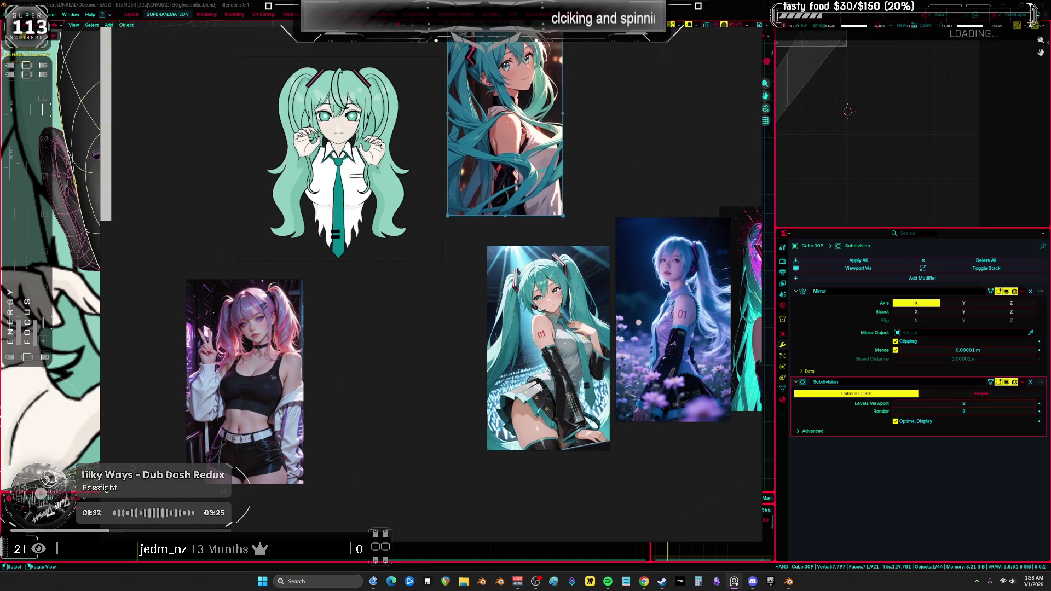
scroll(559, 309, "up", 3)
scroll(509, 303, "down", 3)
left_click_drag(575, 175, 548, 54)
Move the blue Miku and white-dress photos up out of the way and shift the pink Miku image left.
left_click(629, 329)
scroll(535, 342, "up", 4)
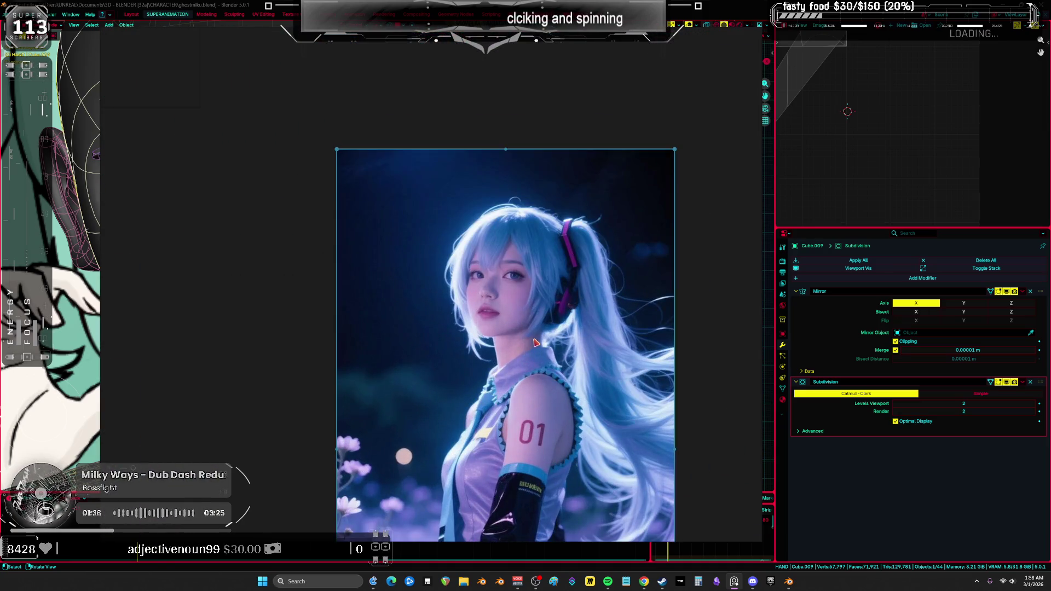
scroll(535, 342, "down", 3)
left_click_drag(482, 368, 648, 94)
left_click_drag(619, 321, 551, 345)
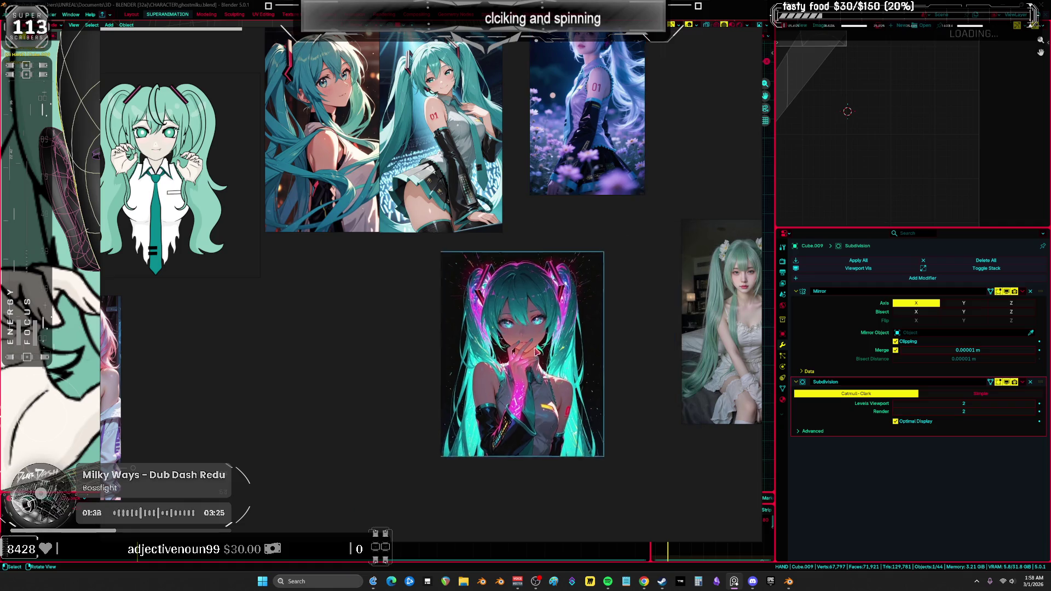
scroll(400, 373, "up", 3)
scroll(399, 373, "up", 1)
scroll(318, 310, "down", 3)
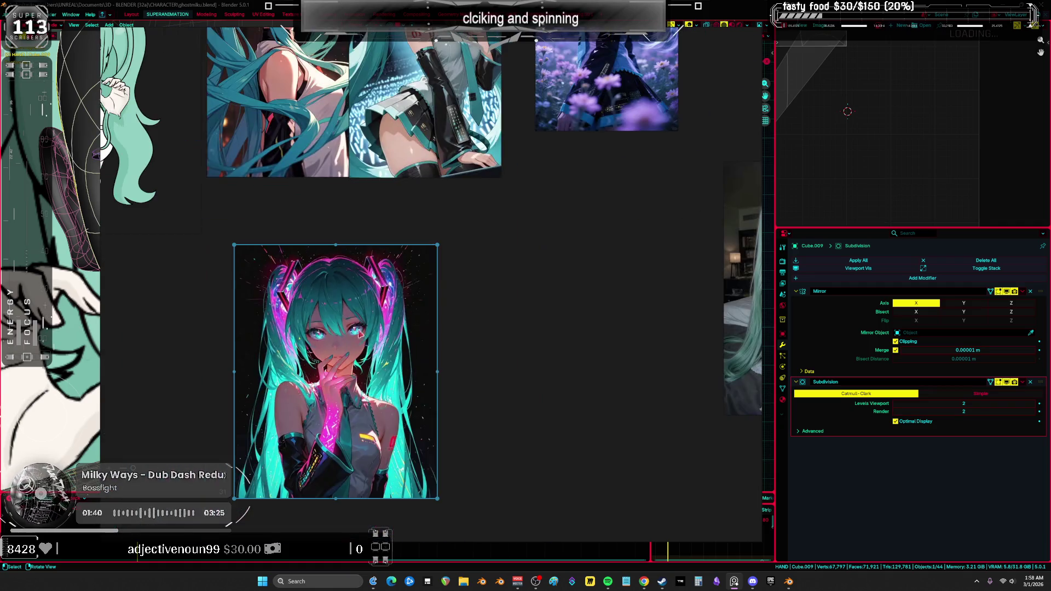
mouse_move(697, 293)
left_mouse_down()
mouse_move(452, 370)
mouse_move(461, 360)
left_mouse_up()
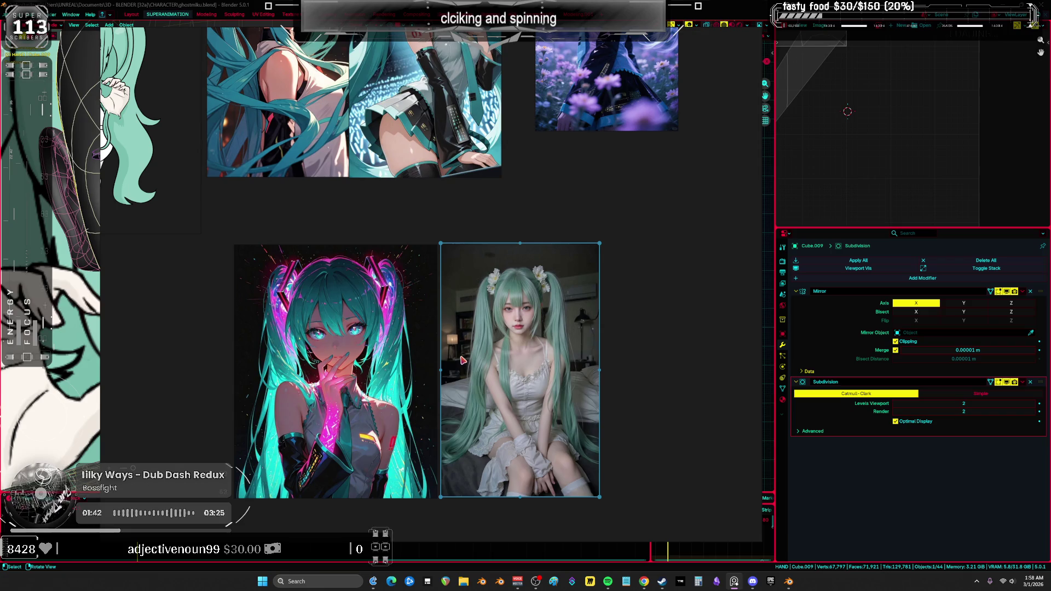
scroll(461, 359, "down", 5)
scroll(591, 317, "up", 6)
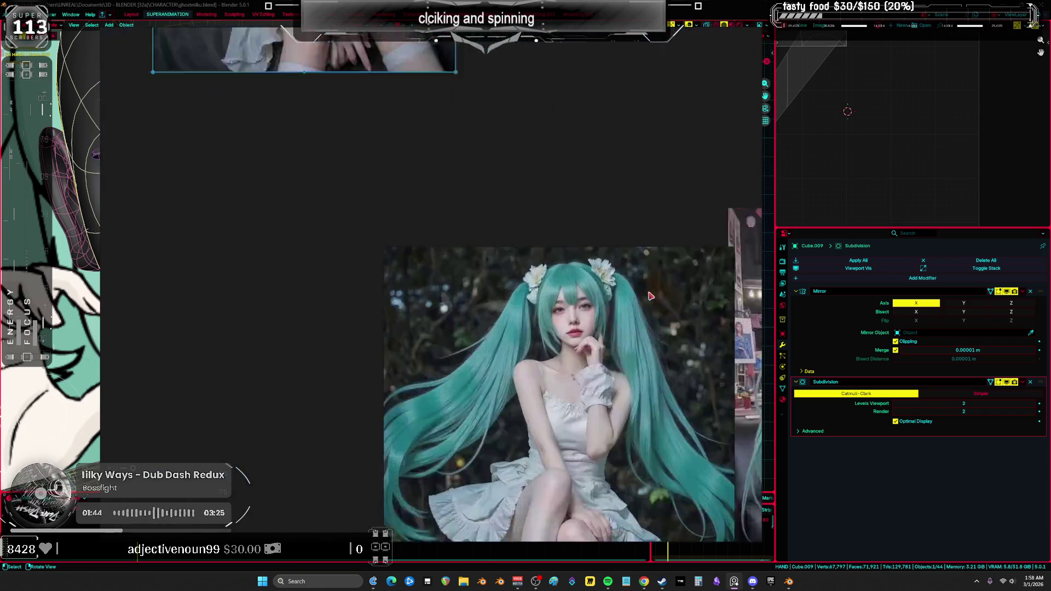
scroll(591, 317, "down", 5)
left_click_drag(591, 317, 608, 63)
Place the sitting anime Miku and standing Miku images side by side.
middle_click_drag(739, 328, 482, 293)
scroll(481, 301, "up", 5)
scroll(481, 302, "down", 4)
left_click_drag(492, 219, 493, 115)
left_click_drag(662, 380, 651, 216)
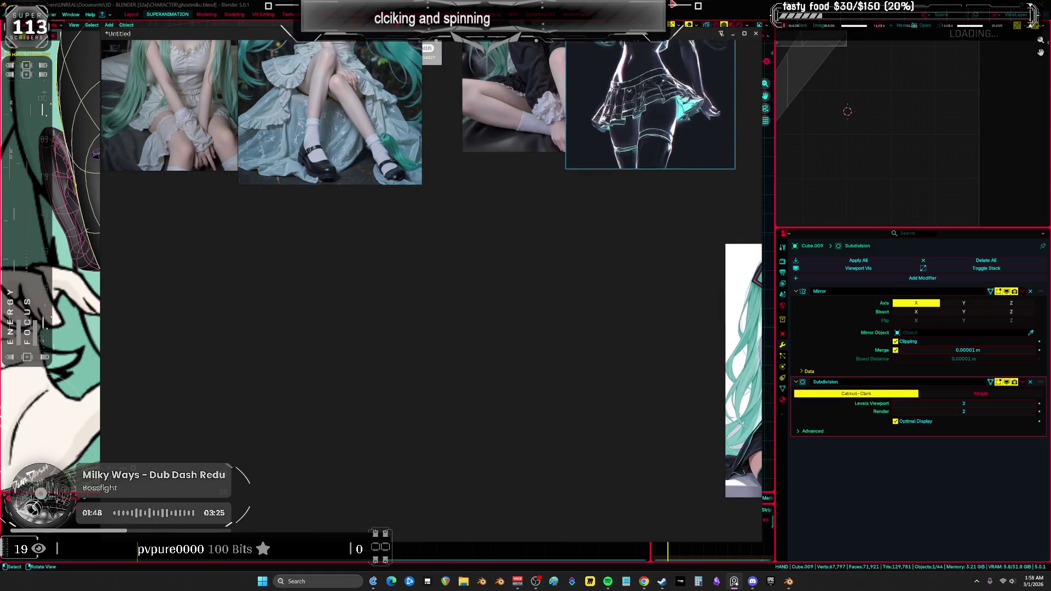
middle_click_drag(655, 299, 420, 299)
left_click_drag(557, 360, 329, 384)
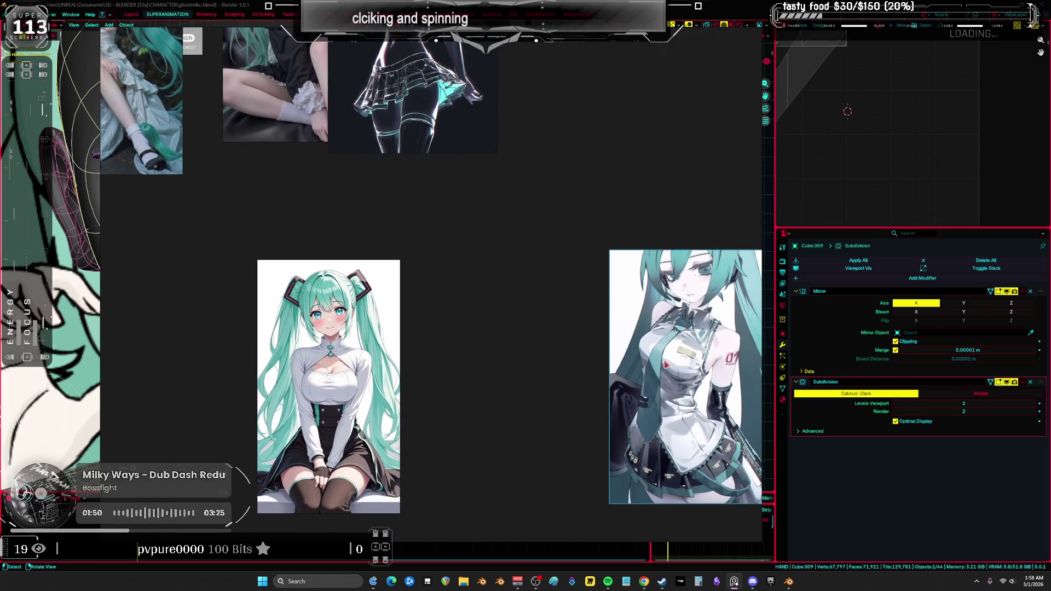
left_click_drag(685, 376, 503, 385)
scroll(450, 370, "down", 2)
scroll(454, 371, "down", 3)
middle_click_drag(454, 371, 645, 329)
Gather the neon Miku, sitting Miku and pink-haired girl together and move them into the bottom row.
left_click_drag(660, 298, 383, 246)
mouse_move(691, 270)
left_mouse_down()
mouse_move(465, 306)
mouse_move(453, 299)
left_mouse_up()
scroll(487, 290, "up", 3)
middle_click_drag(487, 291, 613, 290)
left_click_drag(254, 290, 435, 290)
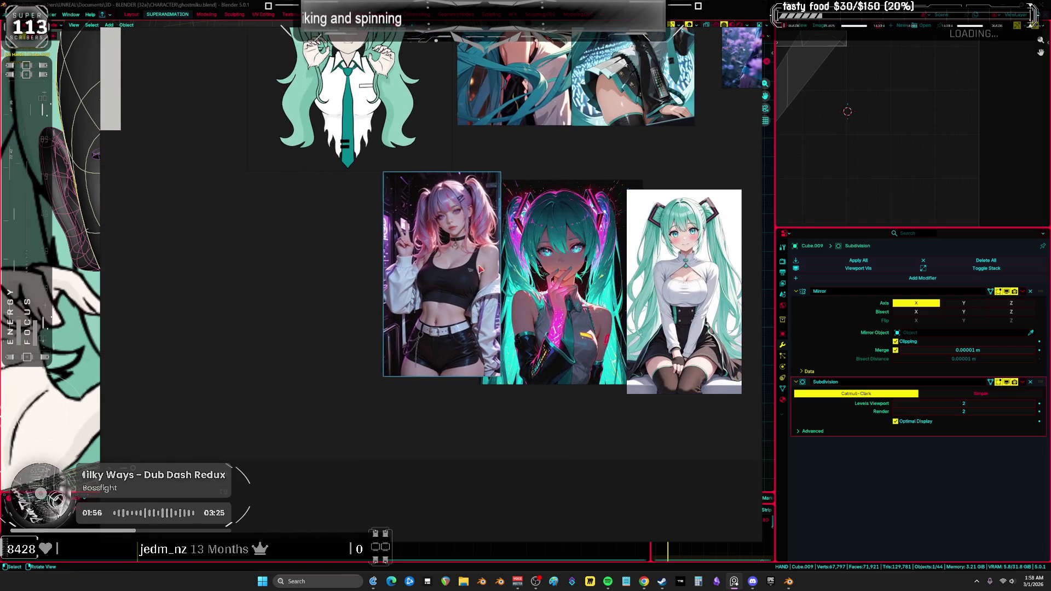
middle_click_drag(306, 272, 602, 272)
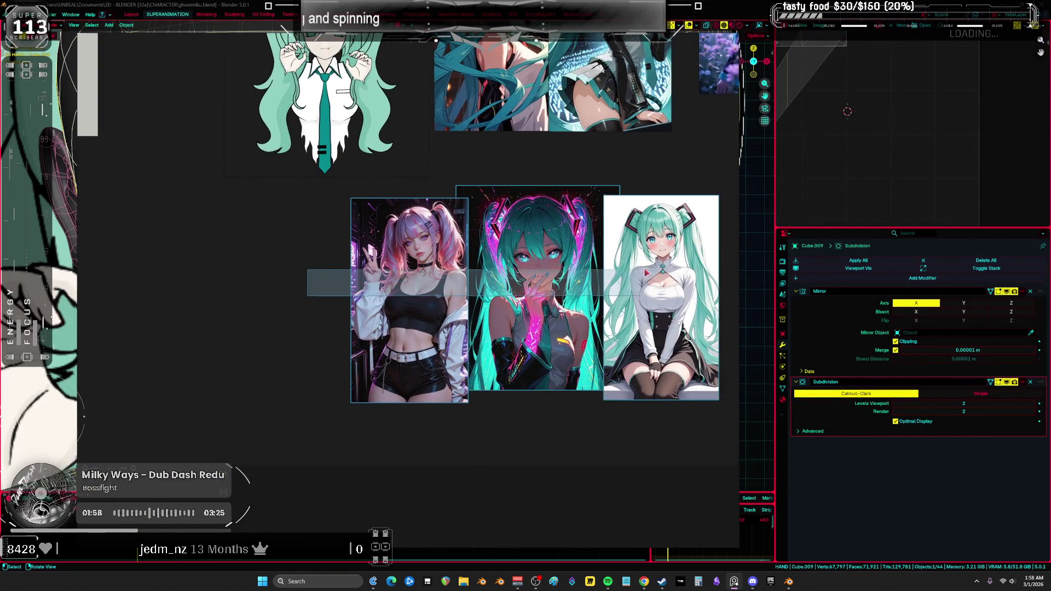
scroll(465, 297, "down", 3)
middle_click_drag(465, 298, 680, 308)
left_click_drag(680, 308, 407, 312)
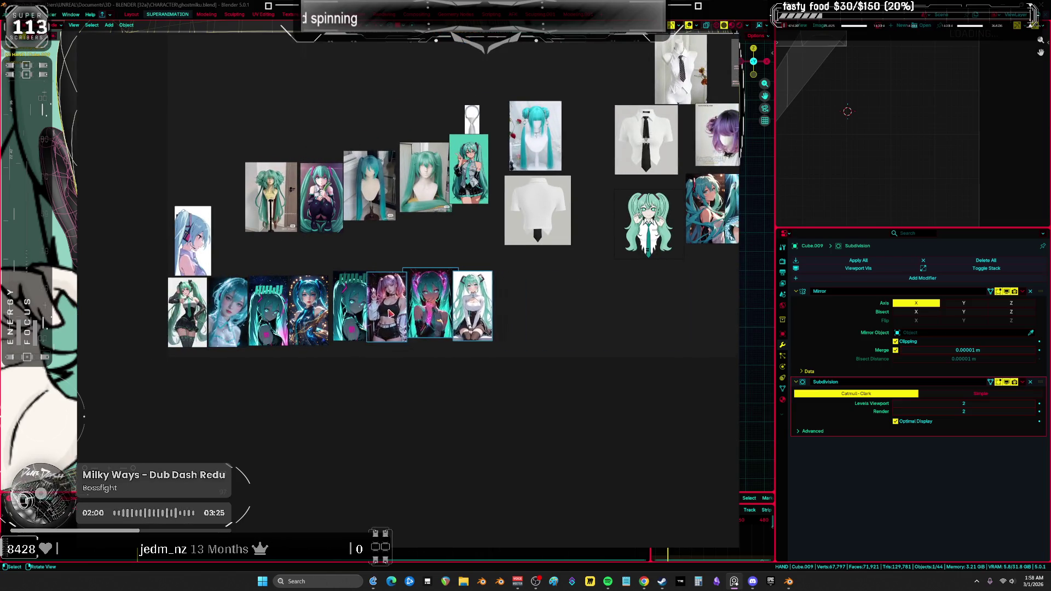
scroll(408, 311, "up", 3)
middle_click_drag(407, 312, 561, 310)
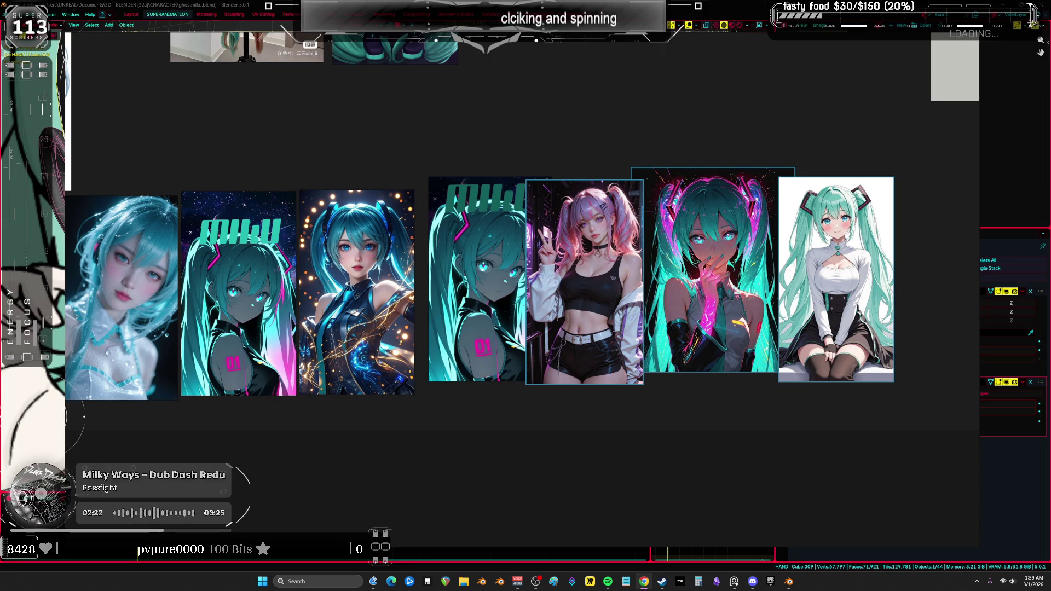
Lift out the MIKU poster and line up the cosplay, standing green Miku and sparkle Miku images.
scroll(289, 285, "down", 2)
left_click_drag(276, 306, 235, 104)
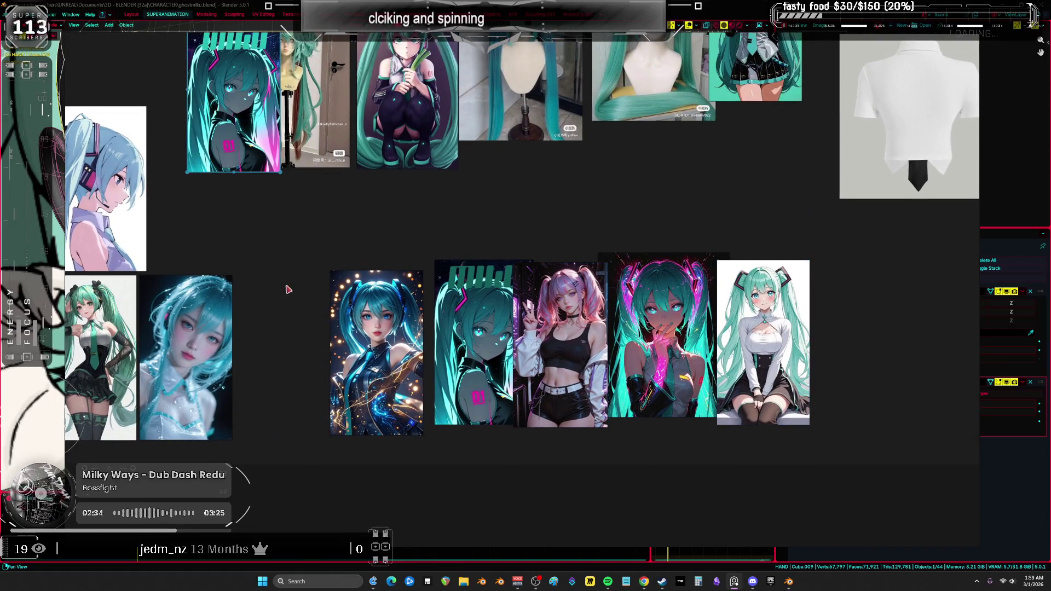
middle_click_drag(289, 285, 377, 225)
left_click_drag(306, 284, 369, 285)
left_click_drag(183, 291, 277, 291)
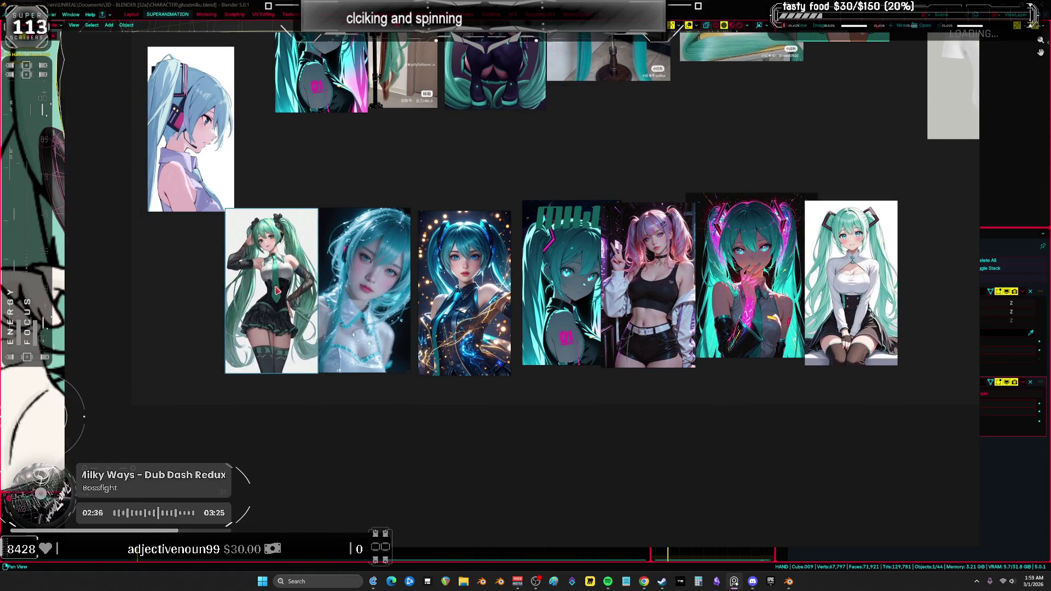
mouse_move(460, 290)
left_mouse_down()
mouse_move(469, 290)
mouse_move(452, 290)
left_mouse_up()
left_click_drag(557, 285, 537, 285)
Butt the pink-haired image against the MIKU poster and pan to the row's left end.
left_click_drag(651, 297, 632, 297)
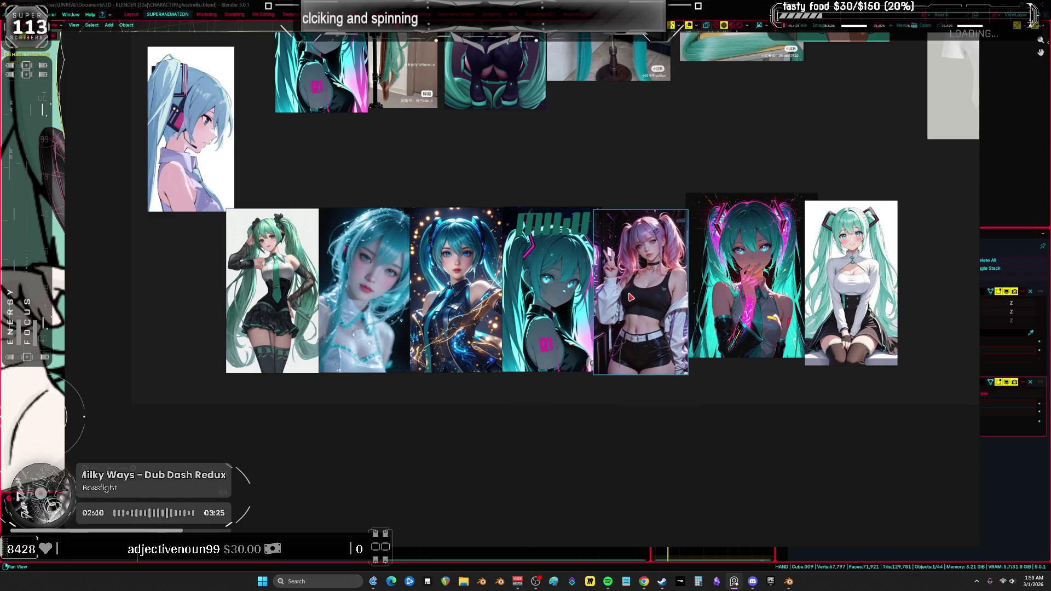
left_click_drag(528, 307, 539, 307)
middle_click_drag(597, 363, 553, 383)
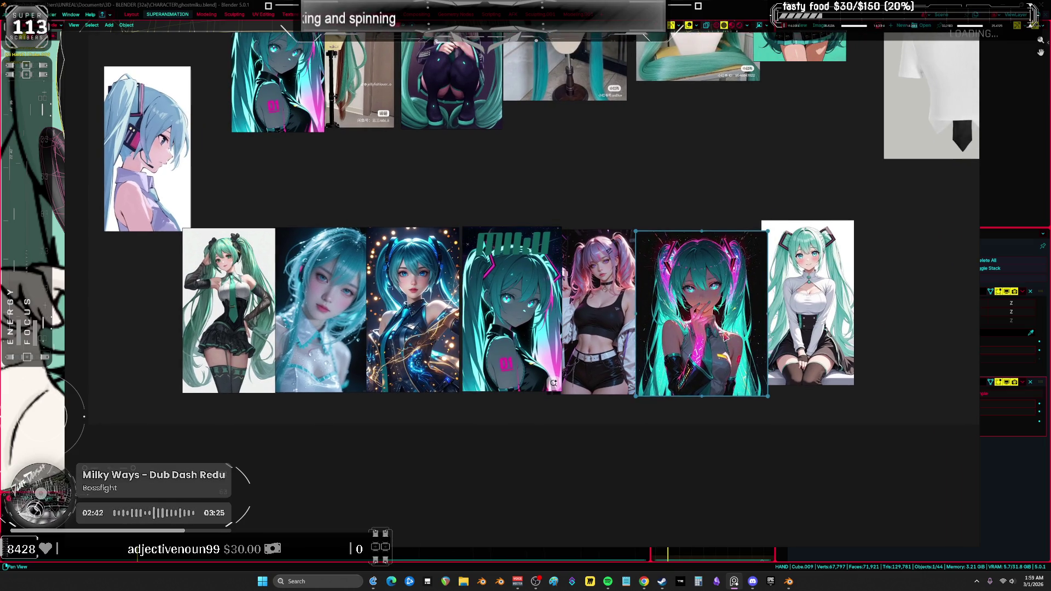
scroll(733, 299, "up", 5)
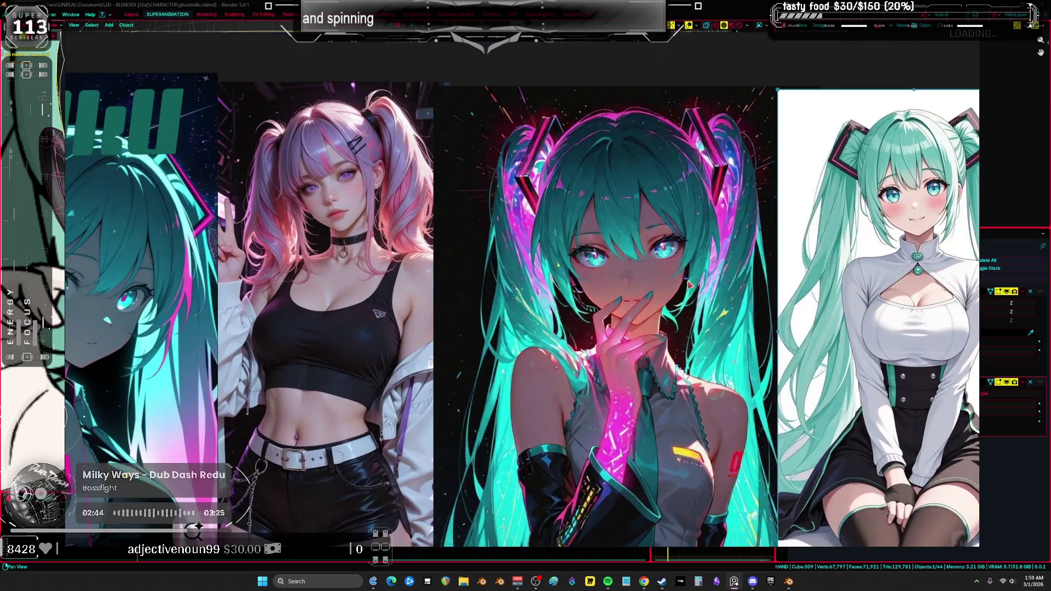
scroll(690, 284, "down", 1)
mouse_move(444, 290)
middle_mouse_down("shift")
mouse_move(958, 290)
mouse_move(898, 298)
middle_mouse_up("shift")
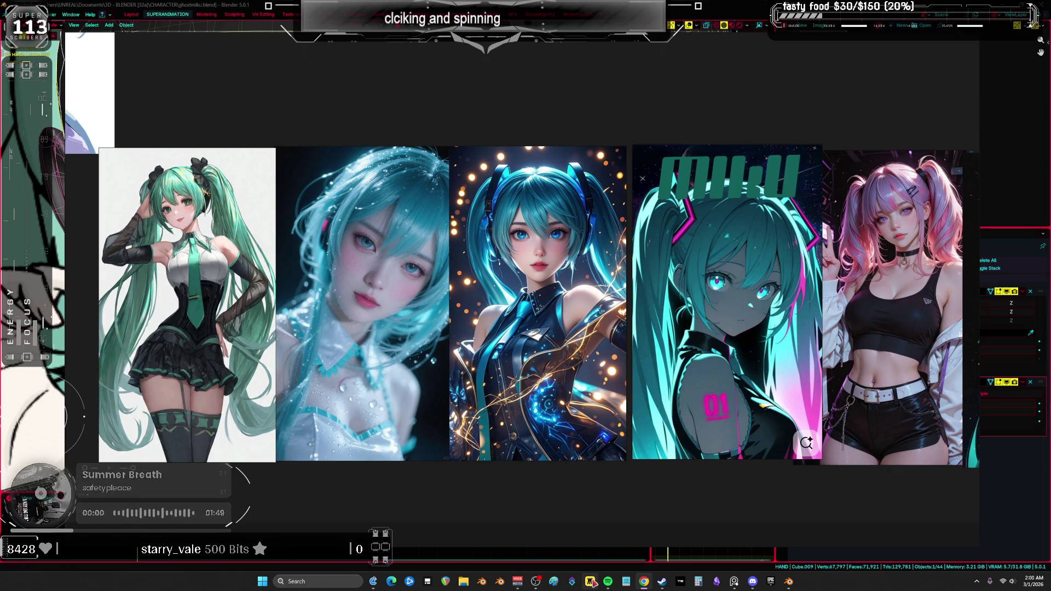
mouse_move(608, 583)
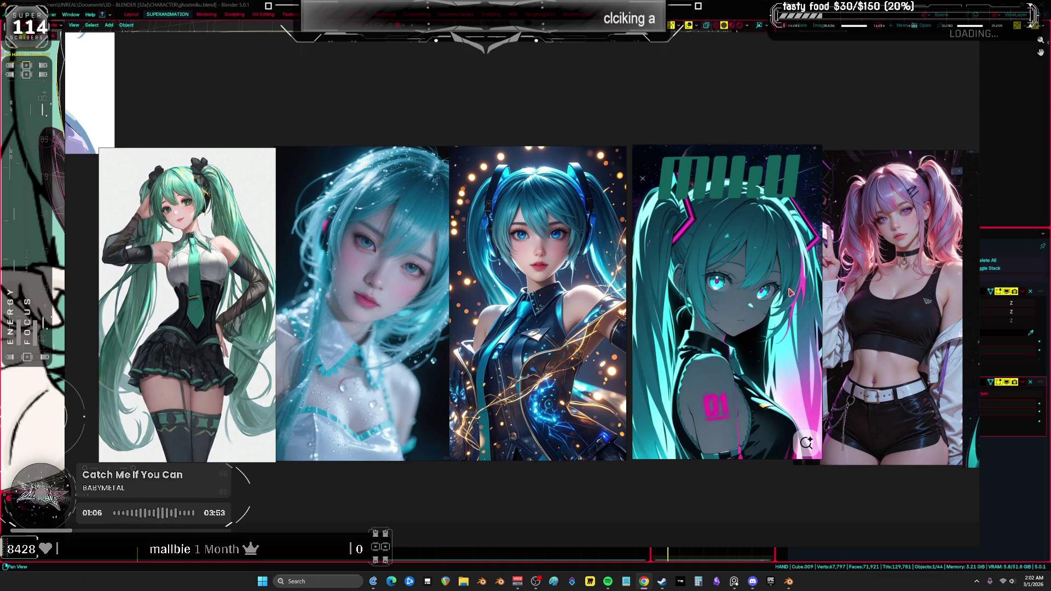
Select the sparkle Miku reference image on the PureRef board.
mouse_move(609, 583)
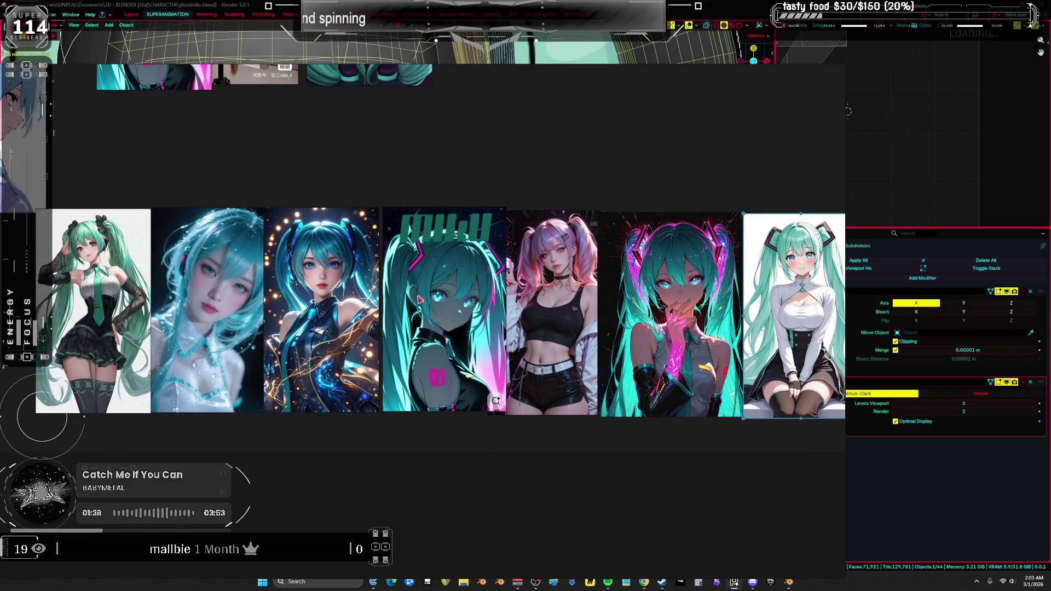
left_click(277, 295)
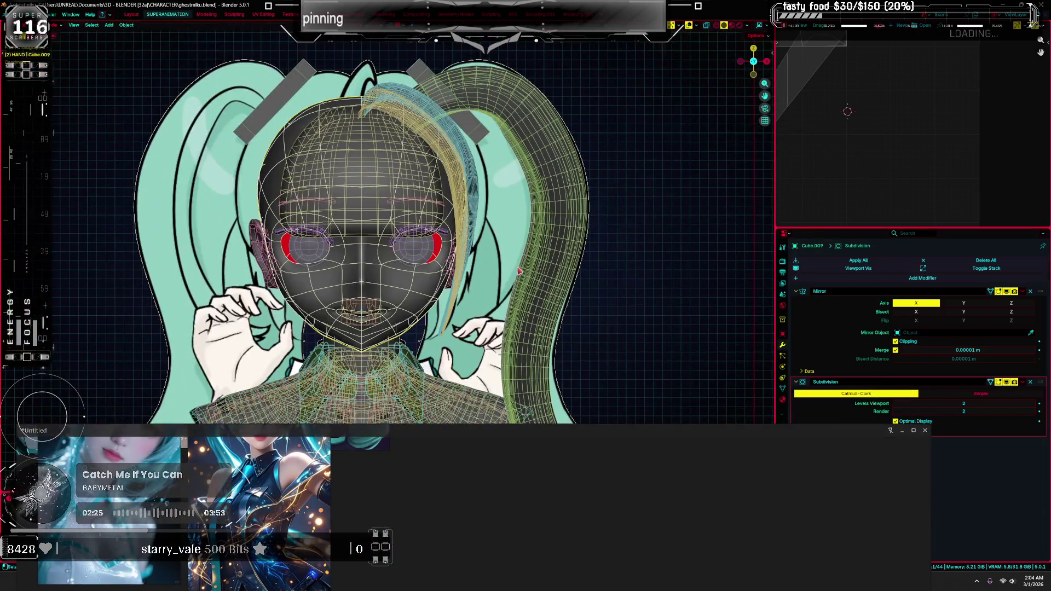
Select the Bézier hair curve, then make the Empty the active object.
left_click(500, 253)
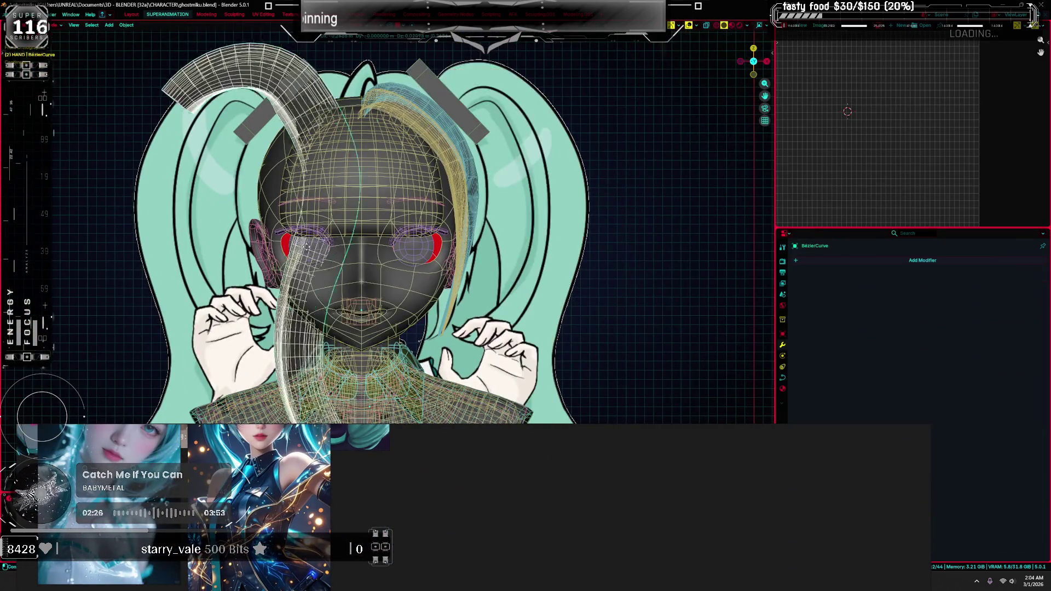
left_click(376, 253)
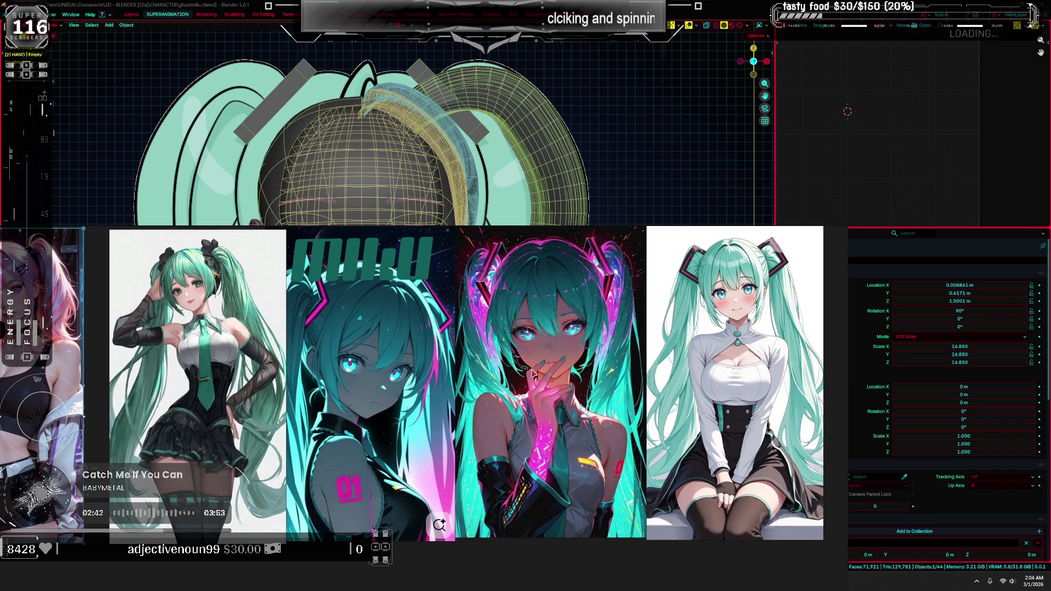
mouse_move(438, 399)
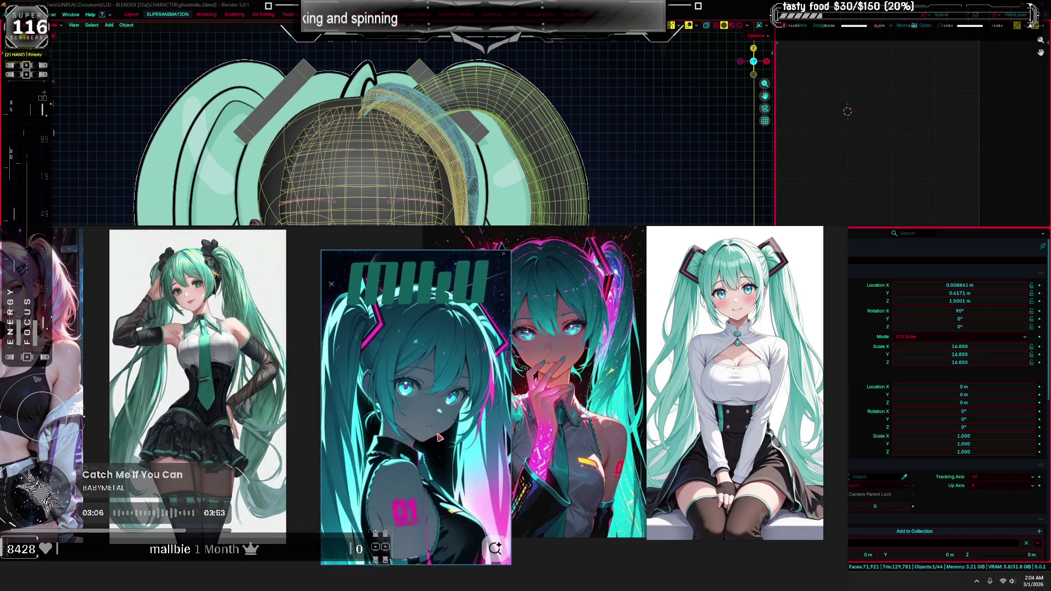
Enlarge the middle reference picture for a closer look, then pan the board right.
left_click(410, 357)
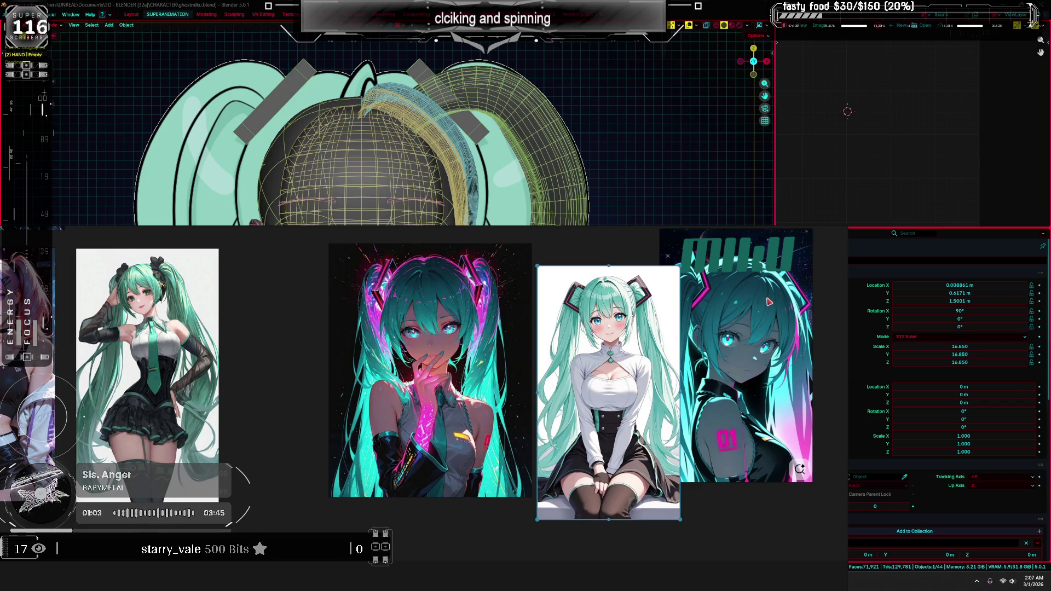
mouse_move(622, 259)
left_mouse_down()
mouse_move(712, 279)
mouse_move(1050, 274)
left_mouse_up()
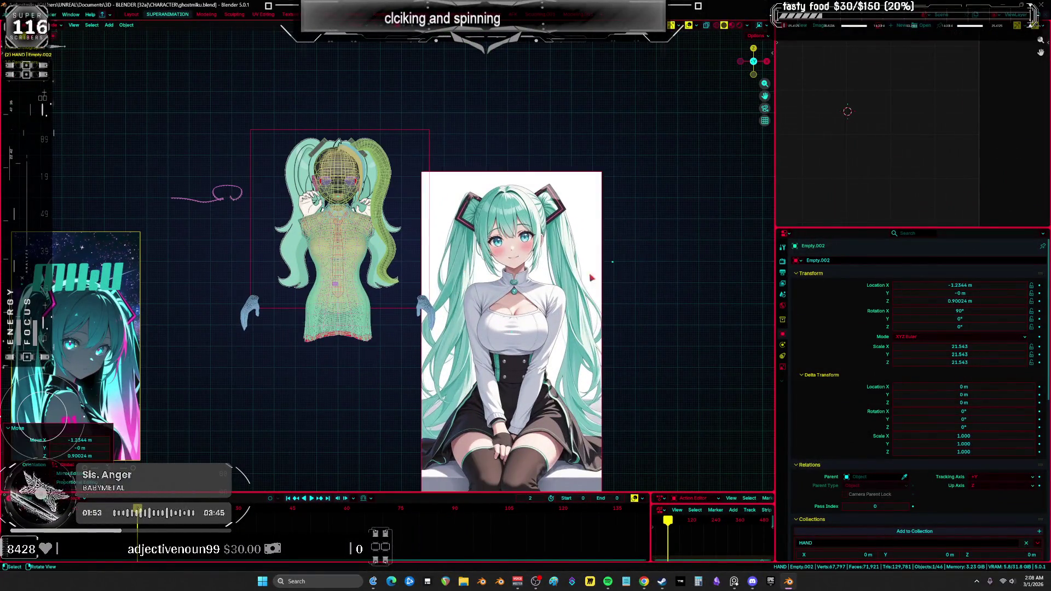
Move the reference image up-left over the character, shift it right, and tilt it slightly.
mouse_move(591, 278)
left_mouse_down()
mouse_move(548, 242)
mouse_move(462, 231)
left_mouse_up()
scroll(310, 216, "up", 4)
left_click_drag(310, 216, 422, 219)
scroll(422, 219, "up", 2)
key("r")
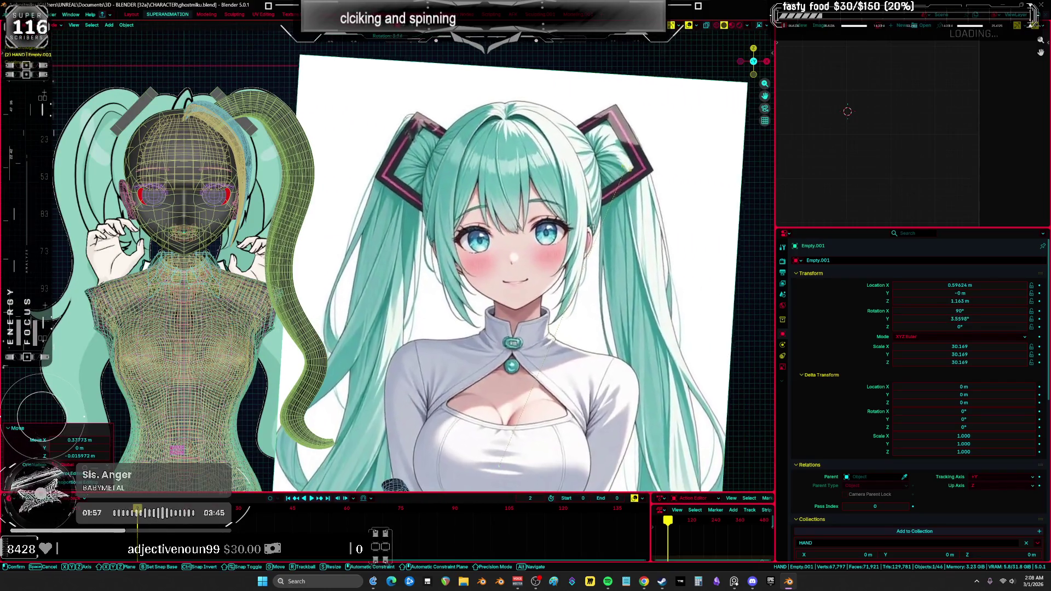
left_click(624, 163)
key("g")
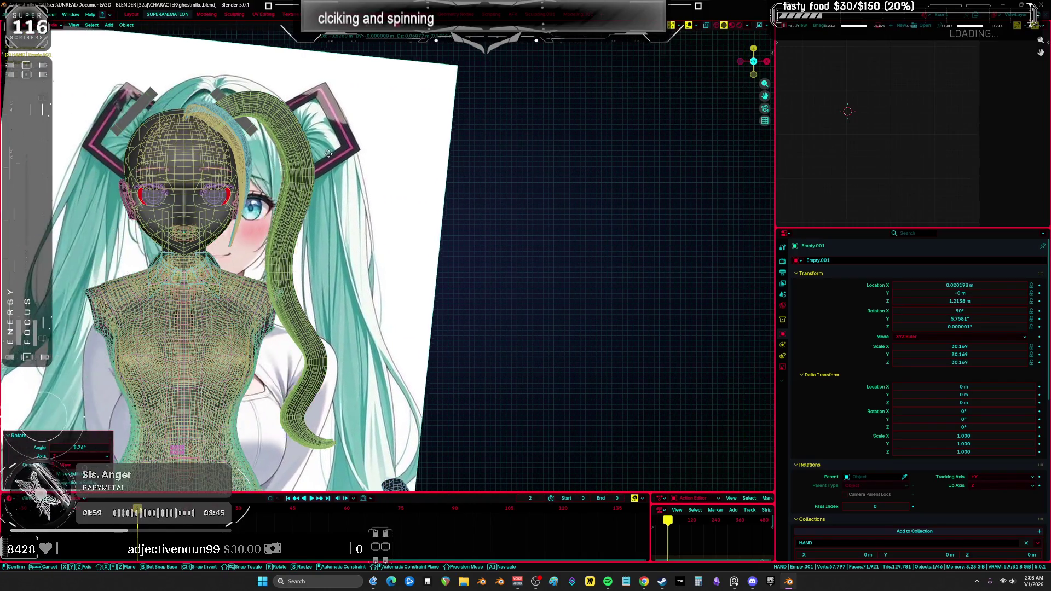
left_click(320, 156)
middle_click_drag(320, 156, 609, 244, "shift")
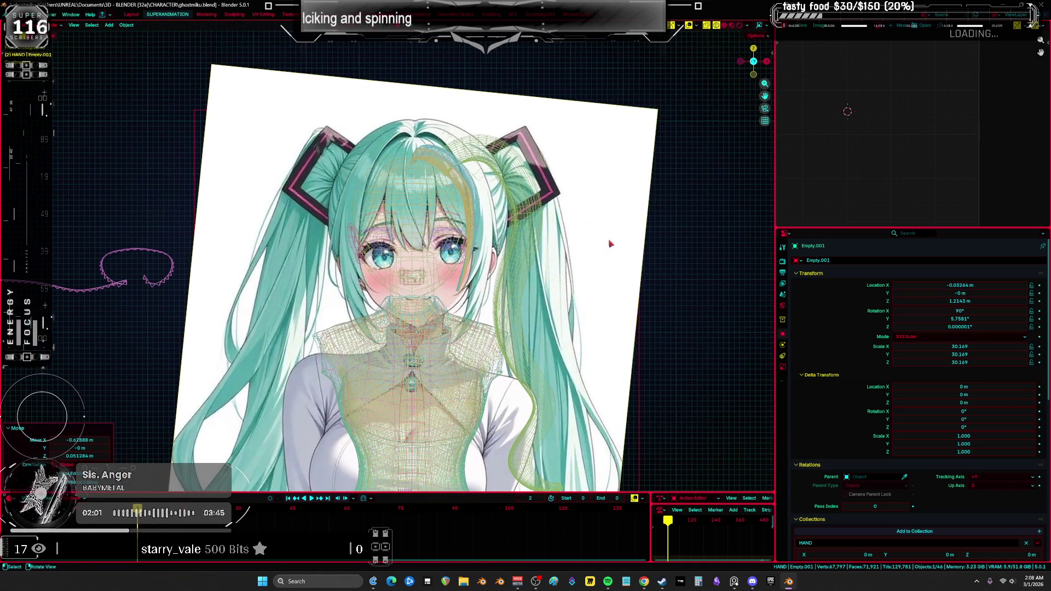
Shrink the reference image to about 78%, reposition it, and add another slight tilt.
key("s")
left_click(561, 233)
key("g")
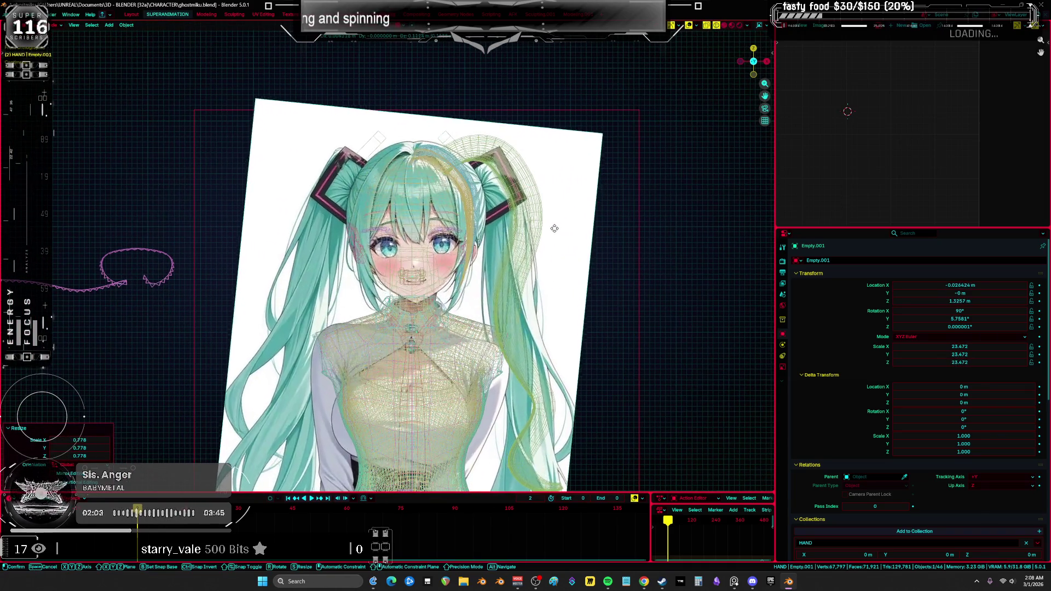
left_click(545, 210)
scroll(542, 219, "up", 5)
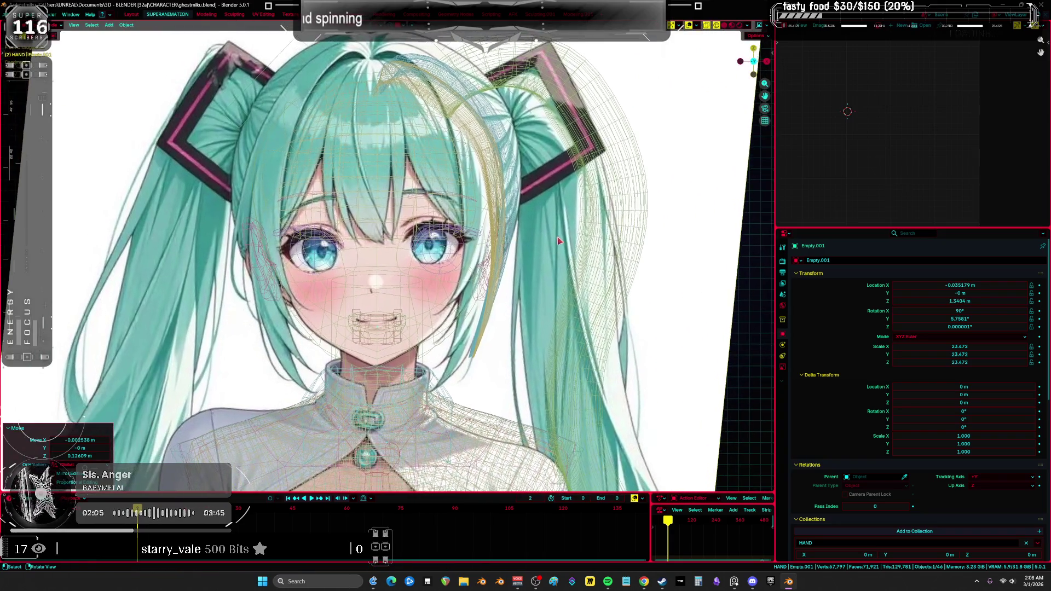
key("s")
left_click(569, 237)
key("g")
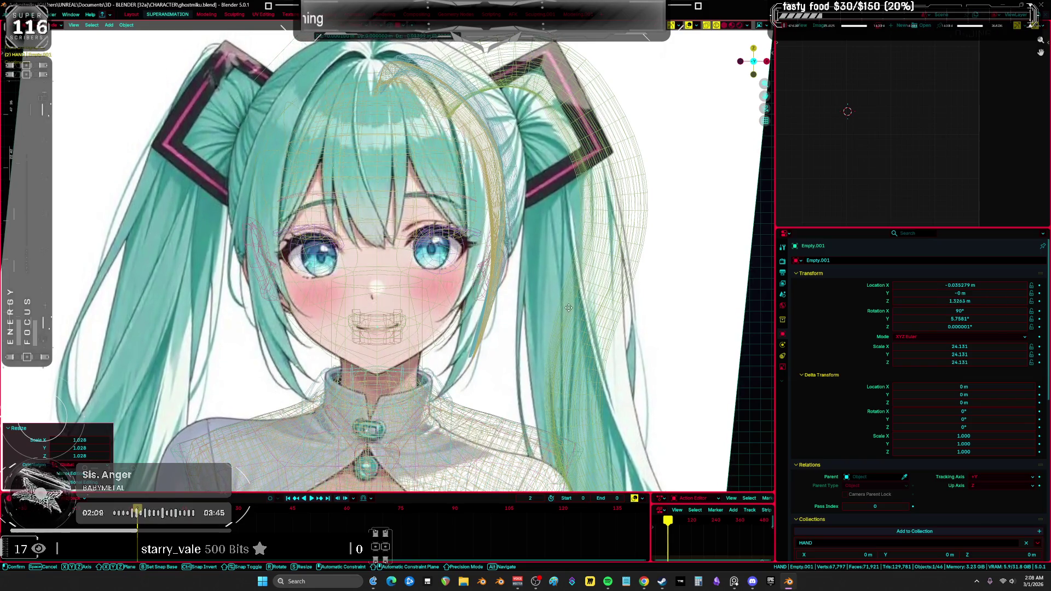
left_click(465, 292)
scroll(547, 236, "up", 3)
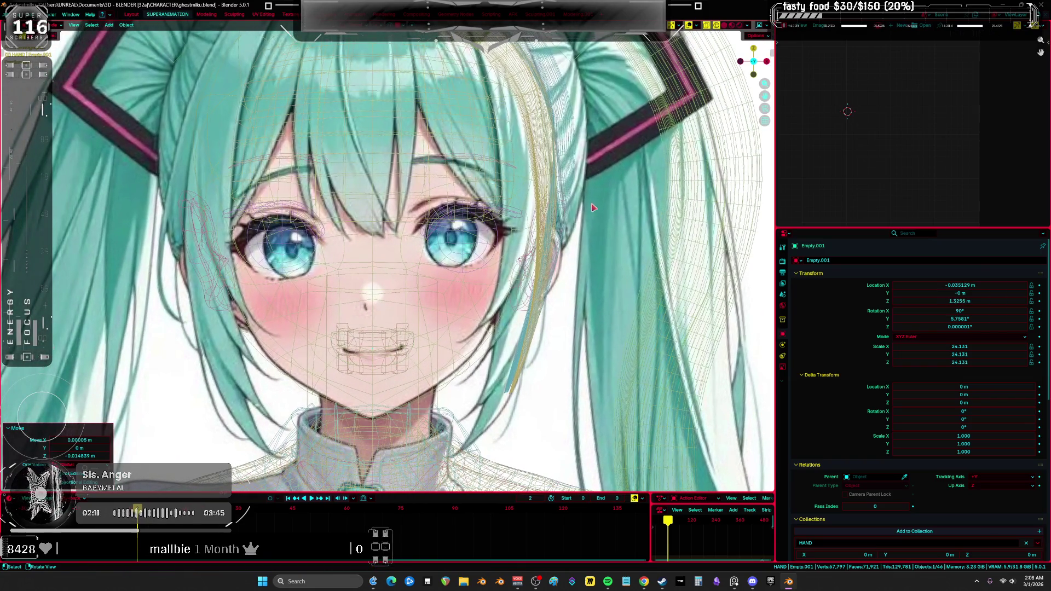
key("r")
left_click(593, 229)
Enlarge and reposition the reference image in several passes to fit the head.
key("s")
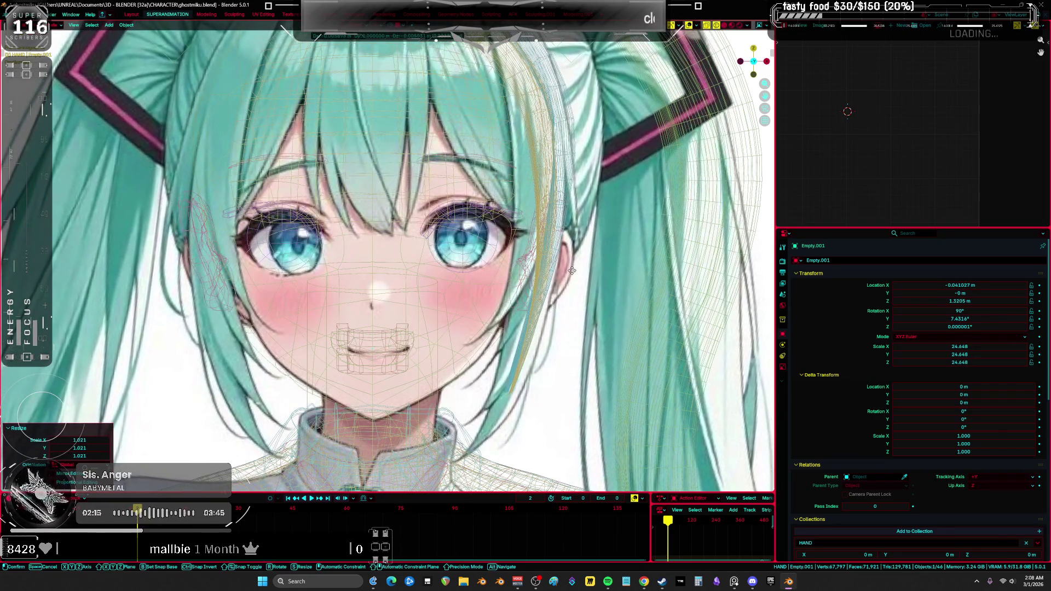
left_click(555, 264)
key("g")
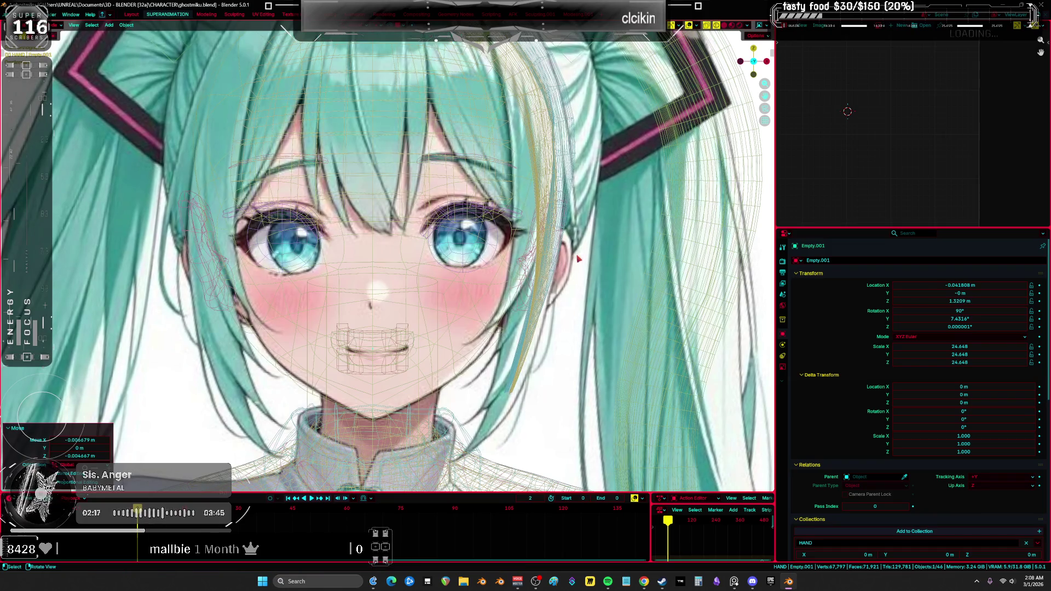
left_click(555, 265)
scroll(555, 265, "down", 1)
key("s")
left_click(628, 249)
key("g")
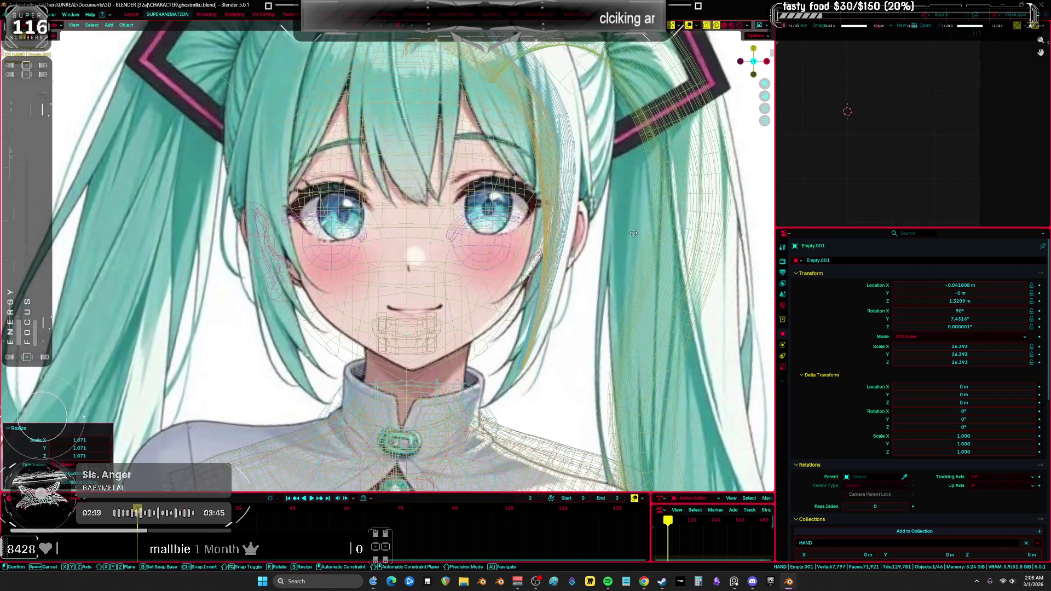
left_click(641, 270)
key("s")
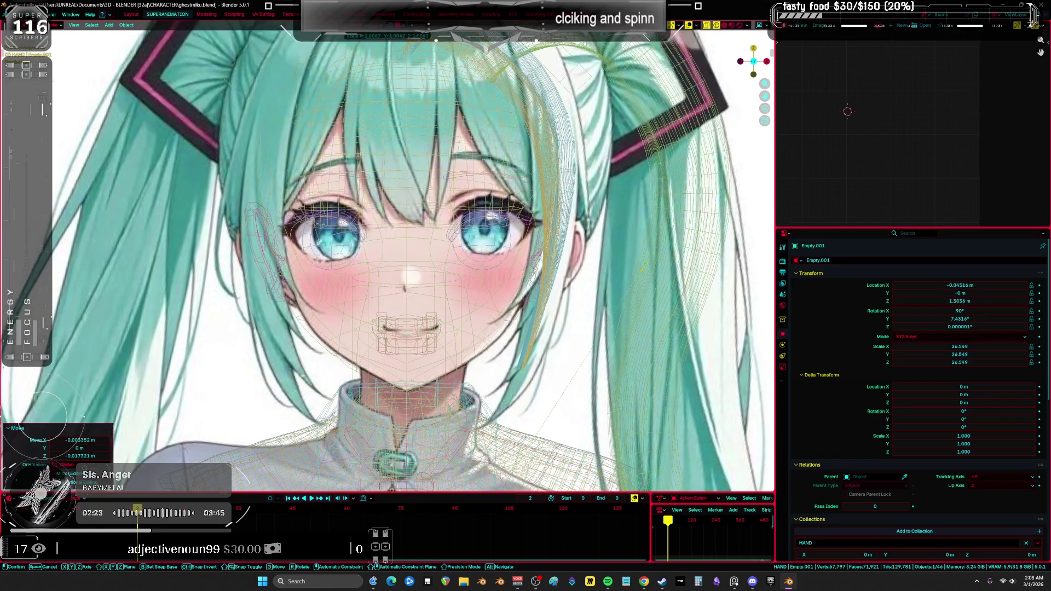
left_click(592, 233)
key("g")
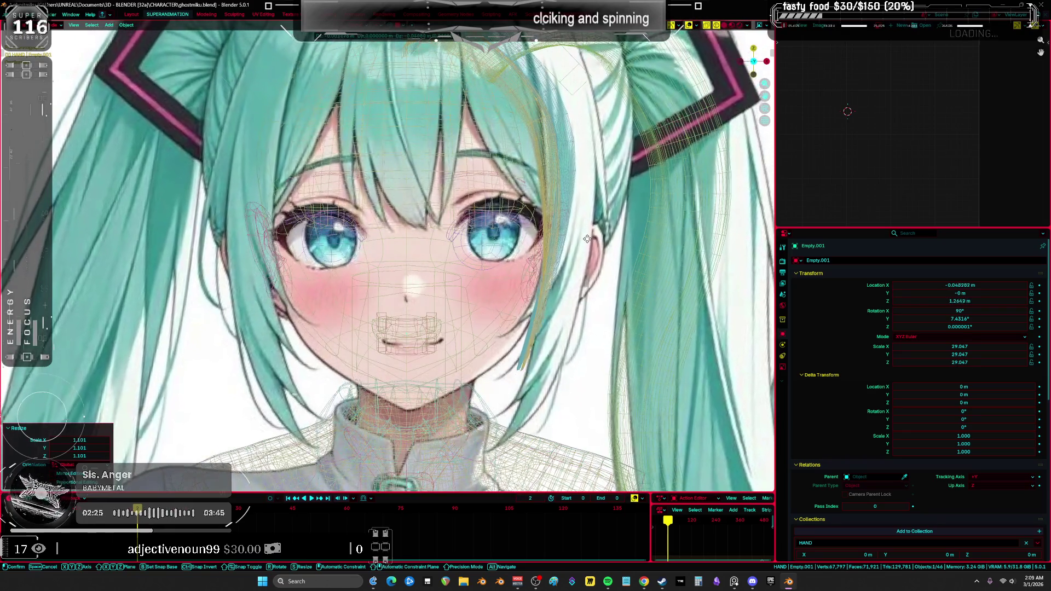
left_click(591, 217)
key("s")
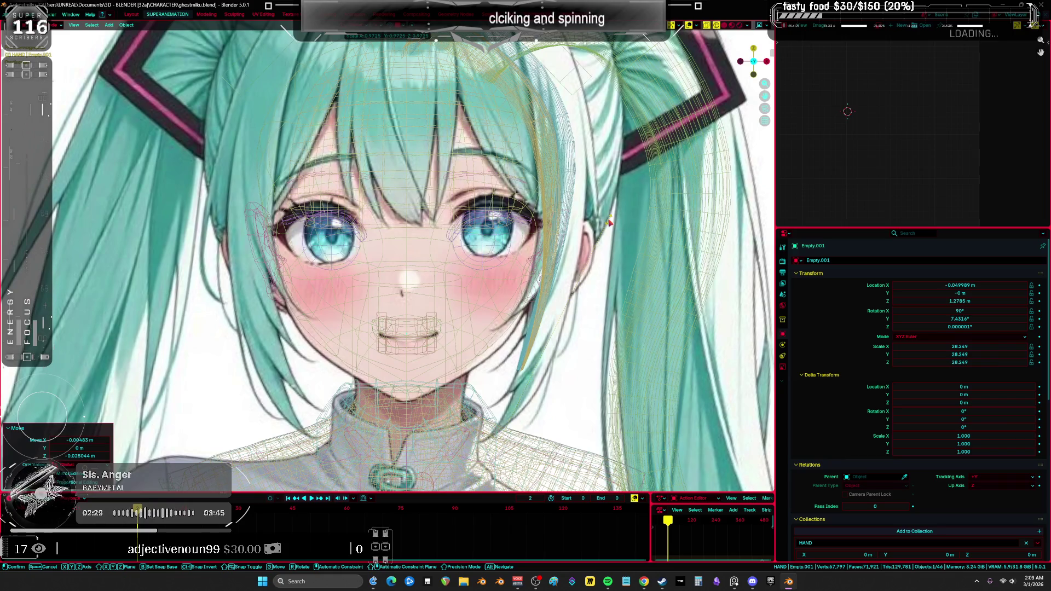
left_click(609, 221)
key("g")
left_click(605, 249)
Refine with small shrinks and moves until the image sits at scale 24.218, tilted about 7.4°.
key("s")
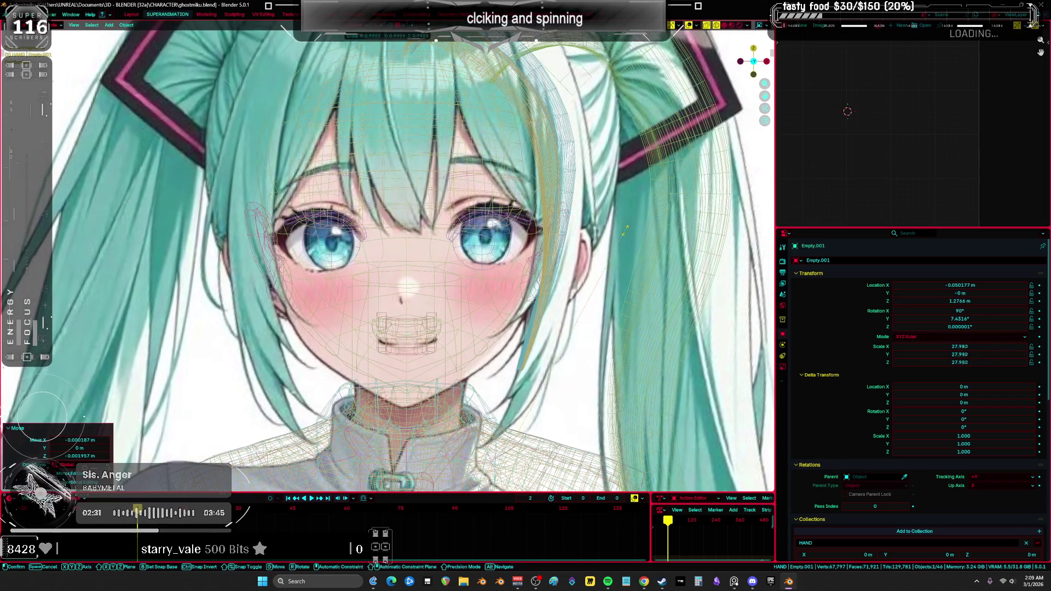
left_click(607, 243)
key("g")
left_click(608, 241)
key("s")
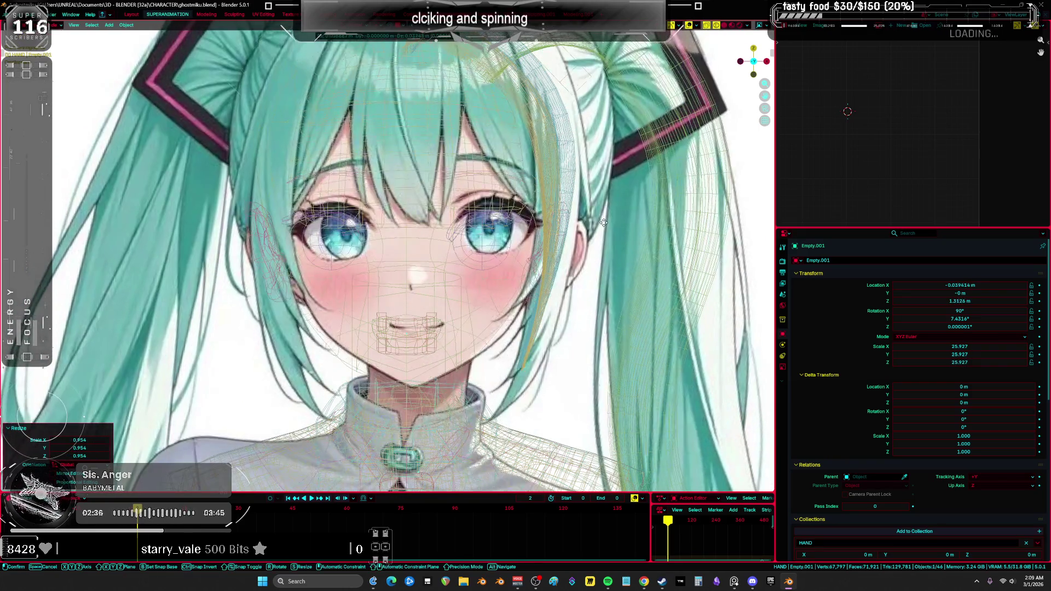
left_click(600, 241)
key("g")
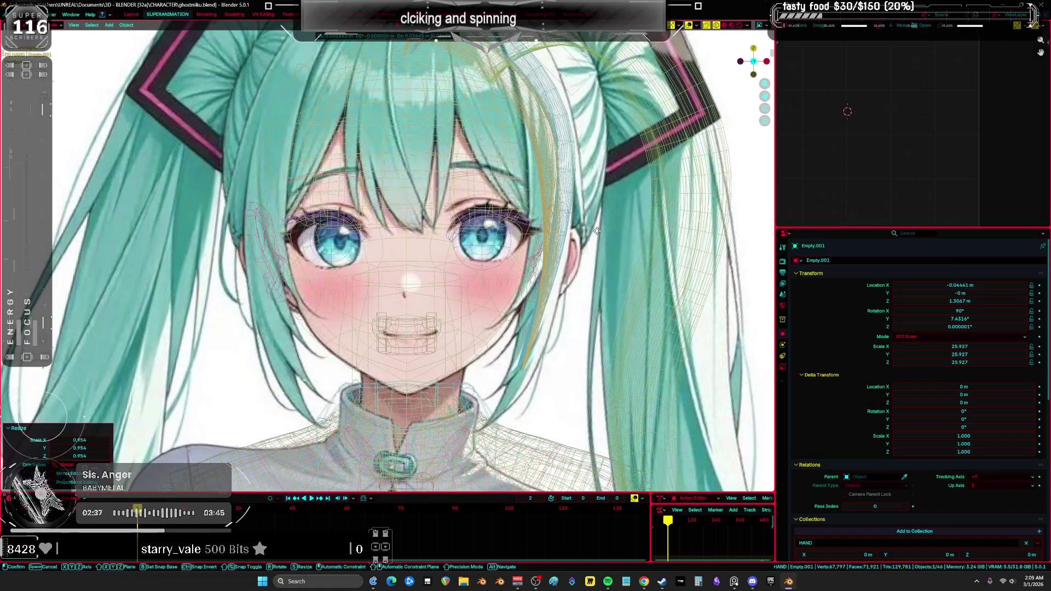
left_click(597, 232)
key("s")
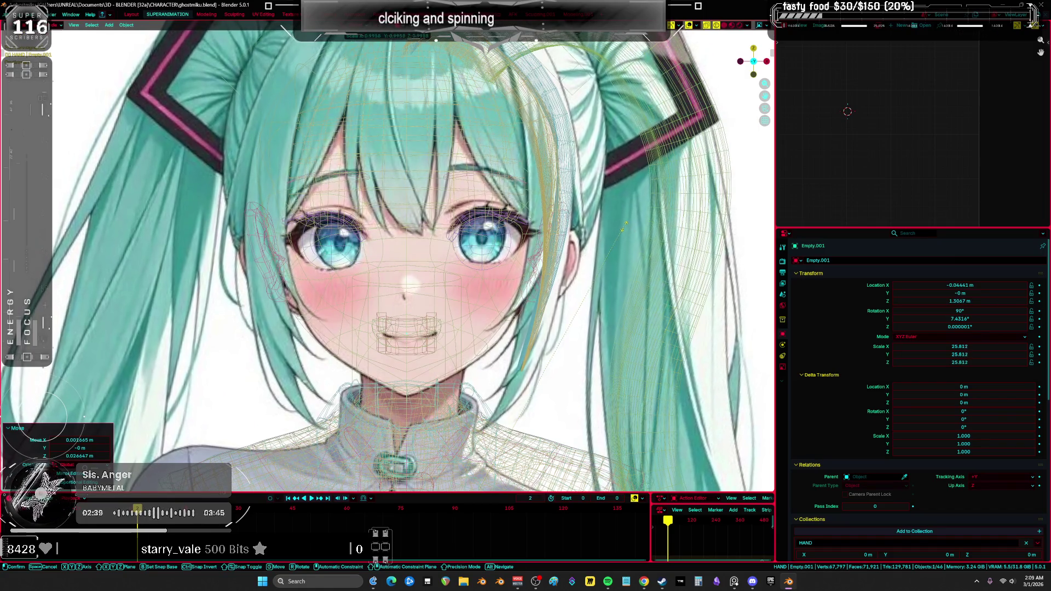
left_click(616, 234)
key("g")
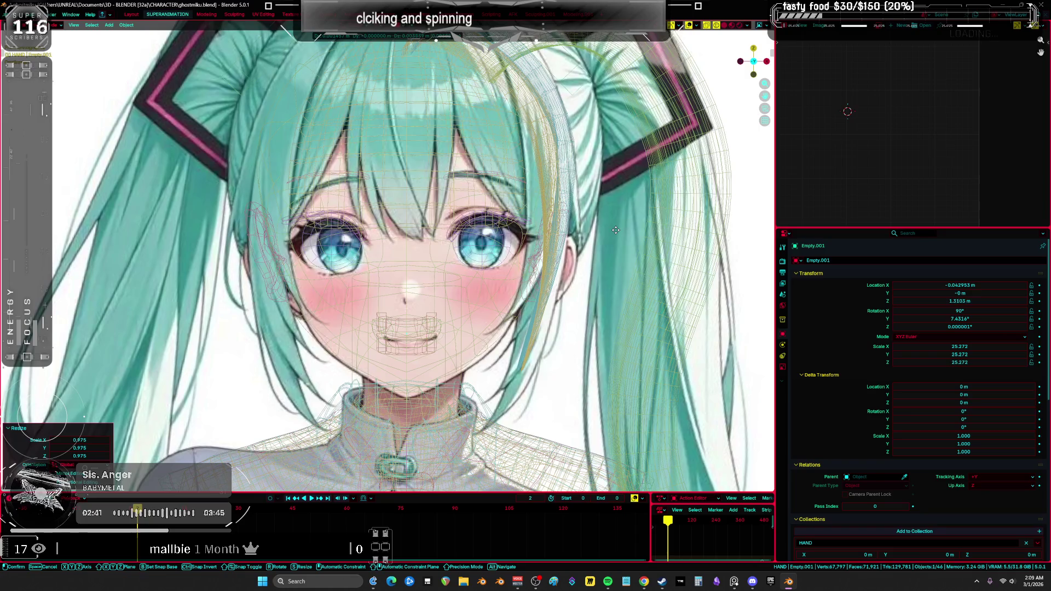
left_click(617, 229)
key("s")
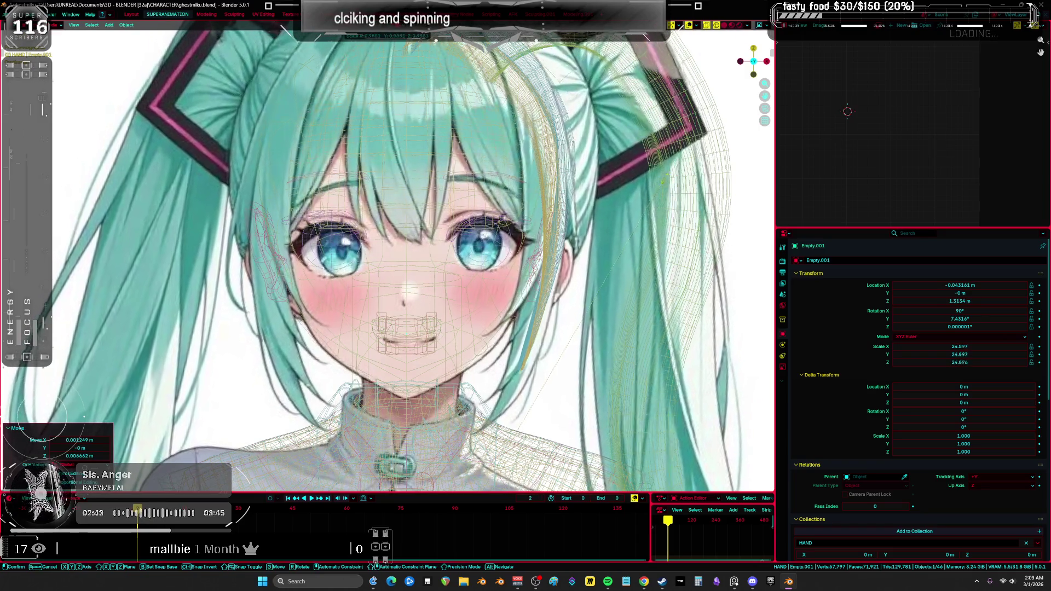
left_click(597, 246)
key("g")
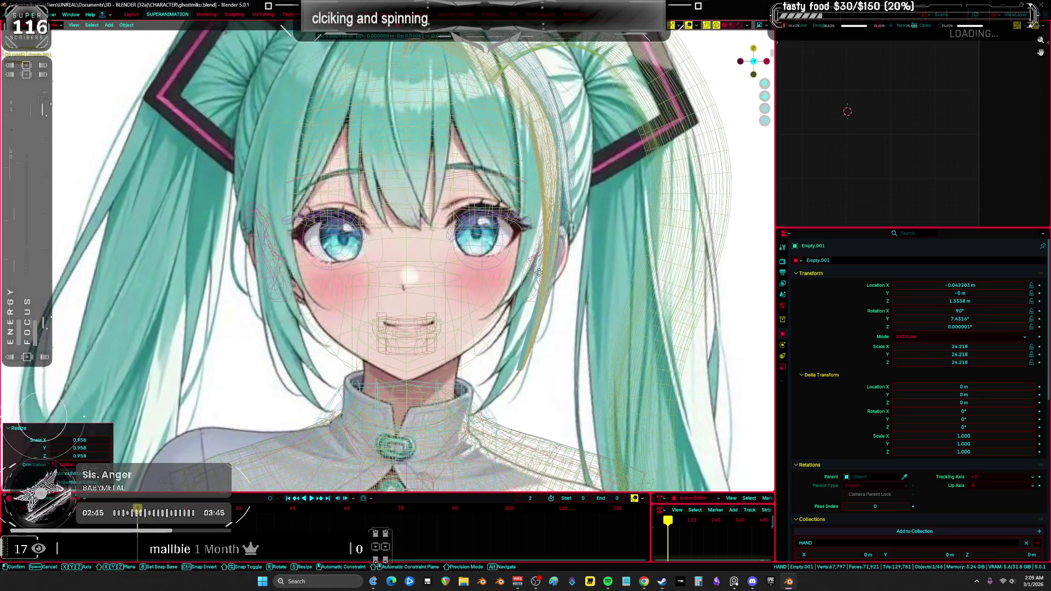
Adjust the reference image to scale 23.756 and Z 1.3336 m, then show the heads see-through.
left_click(631, 255)
middle_click_drag(630, 255, 601, 275)
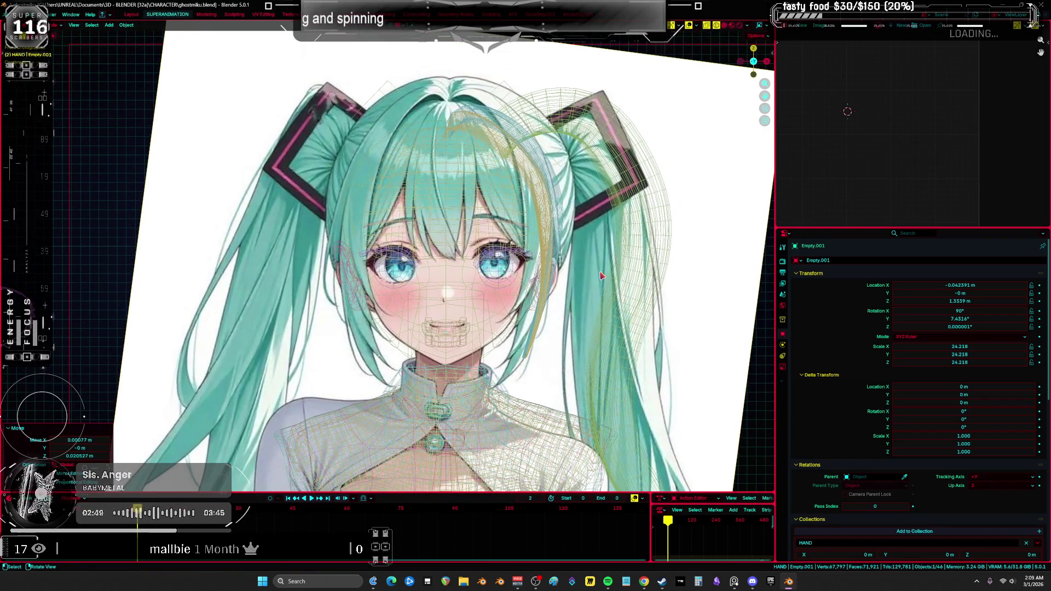
key("s")
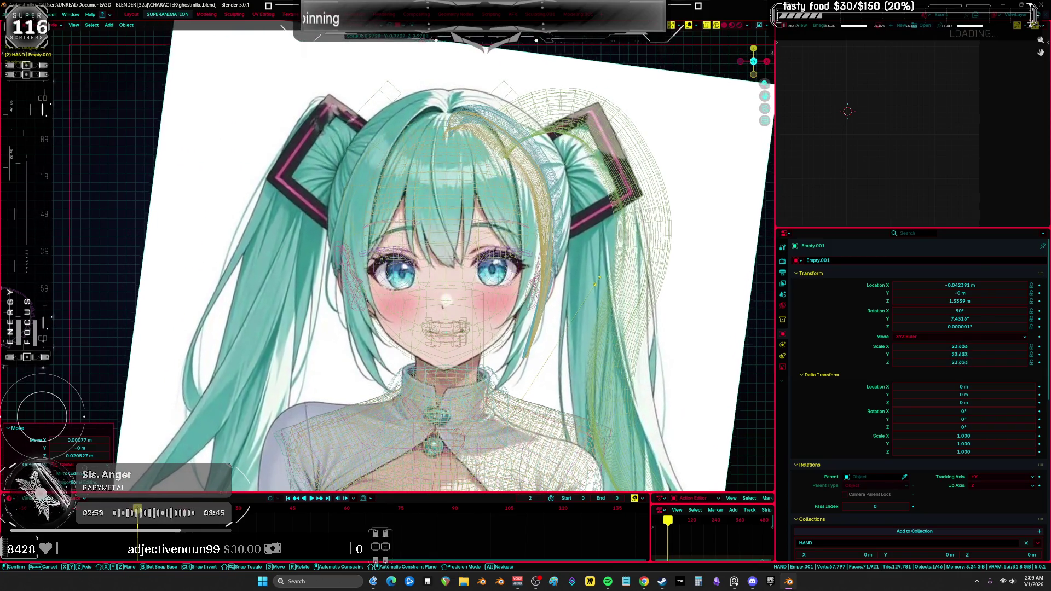
left_click(604, 276)
key("g")
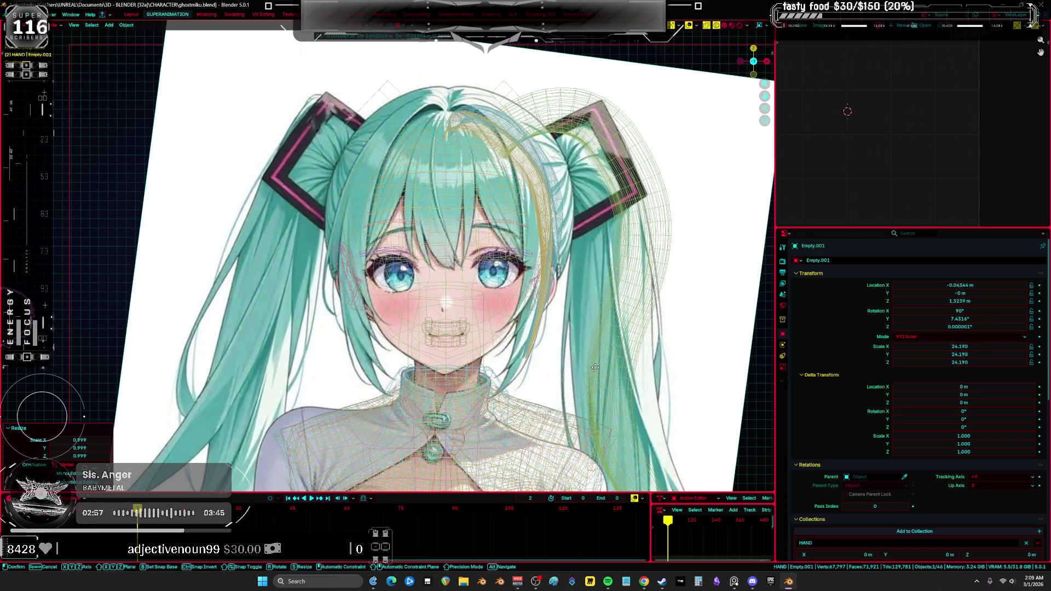
left_click(601, 365)
key("s")
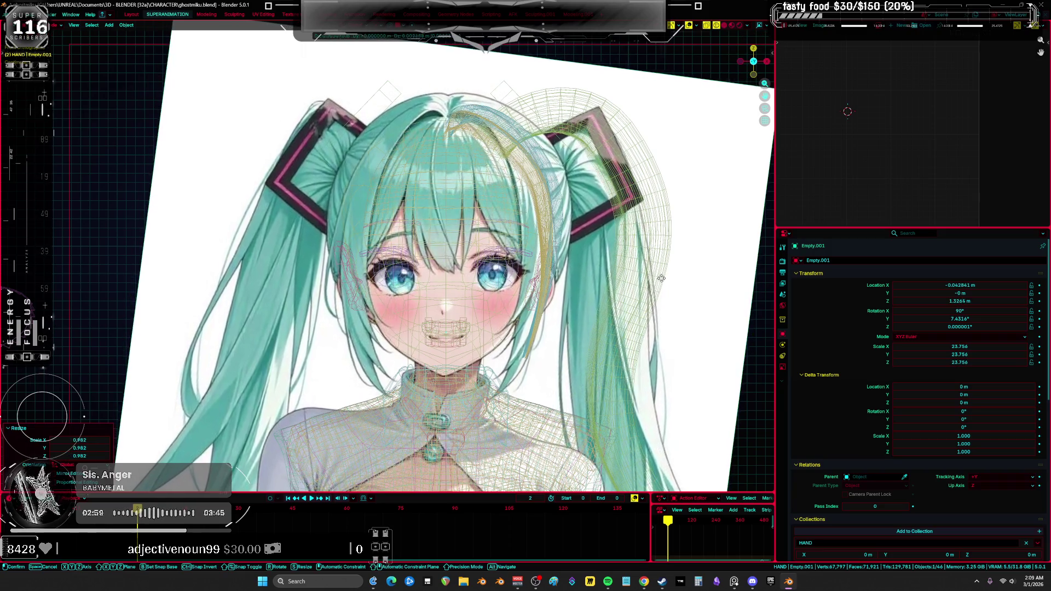
left_click(678, 258)
key("g")
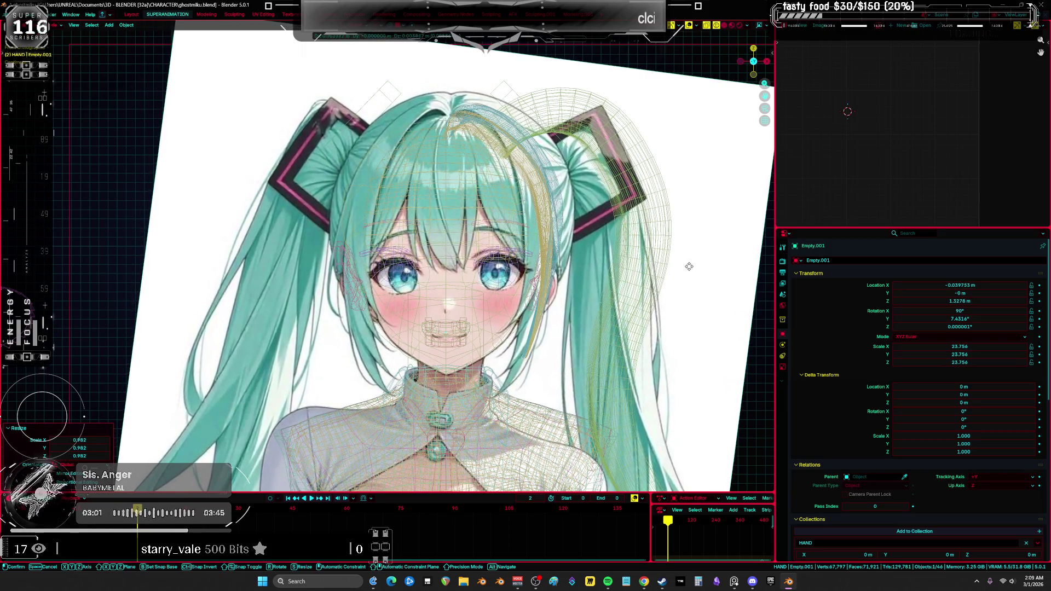
left_click(687, 251)
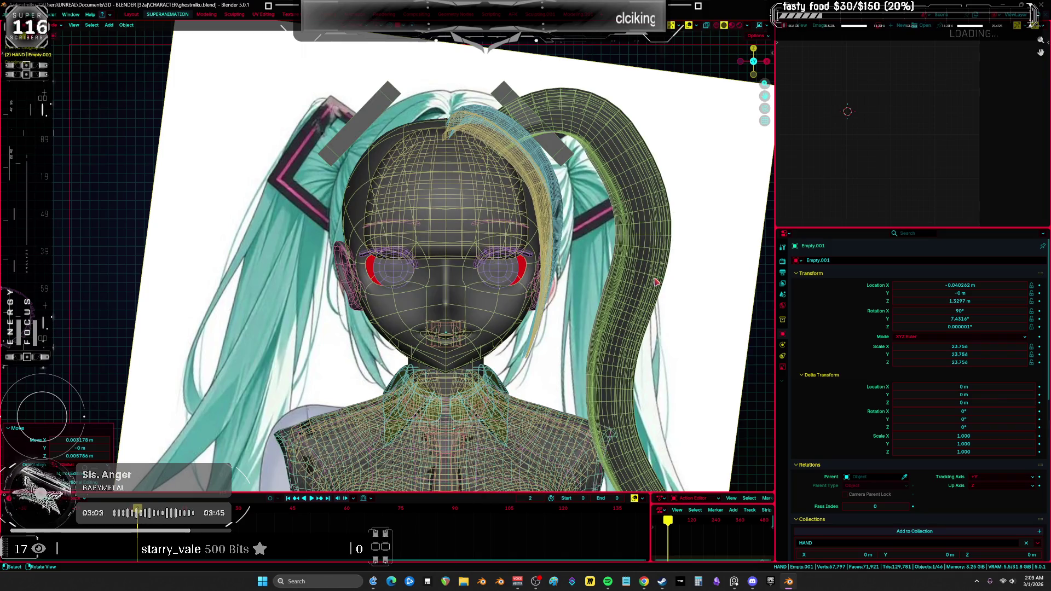
key("shift+z")
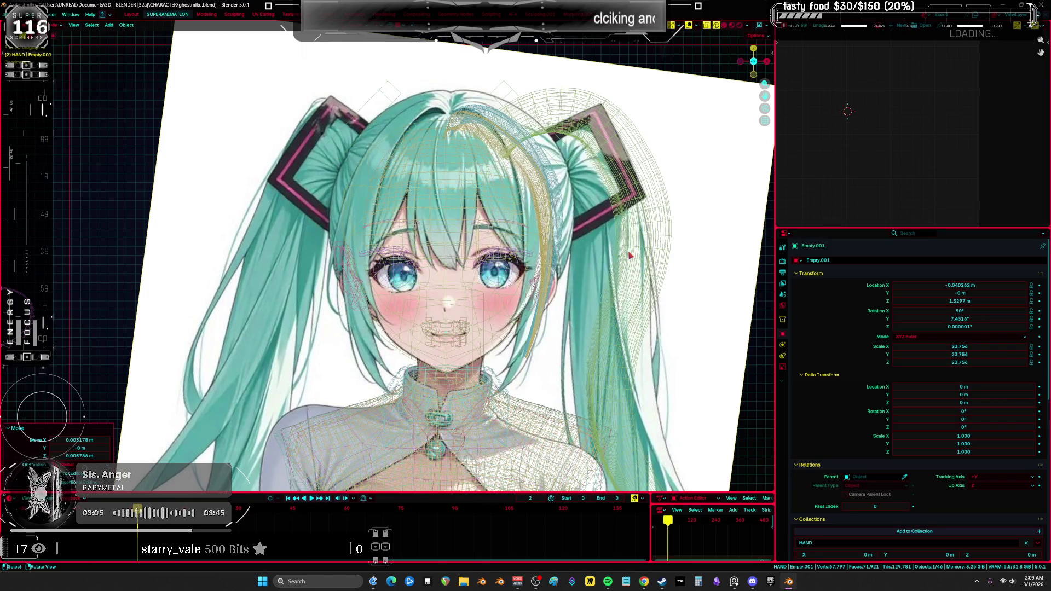
Scale the reference image up to 24.026 and move it to Z 1.3332 m.
key("g")
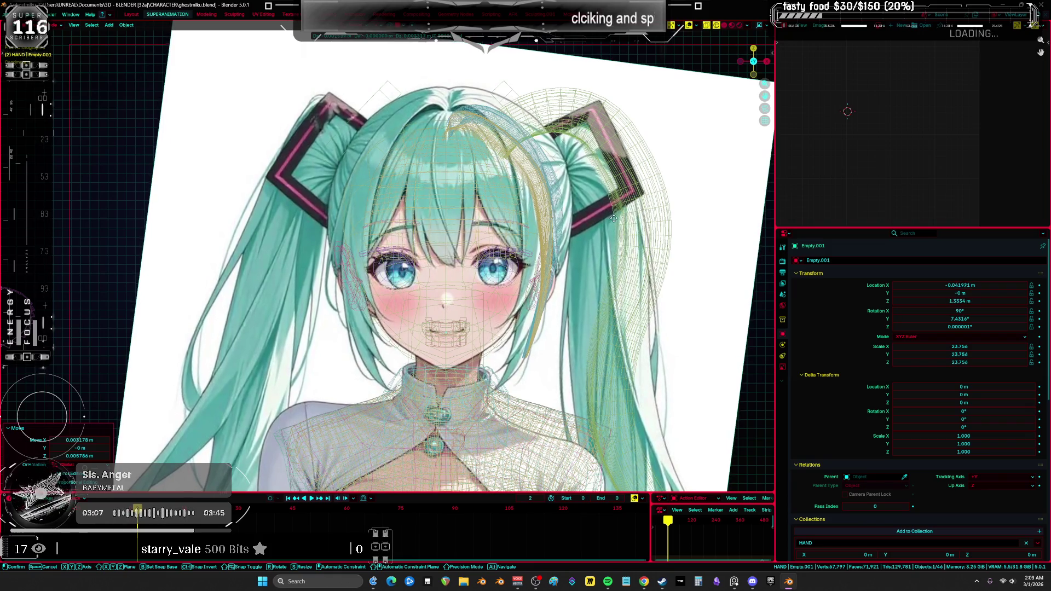
key("s")
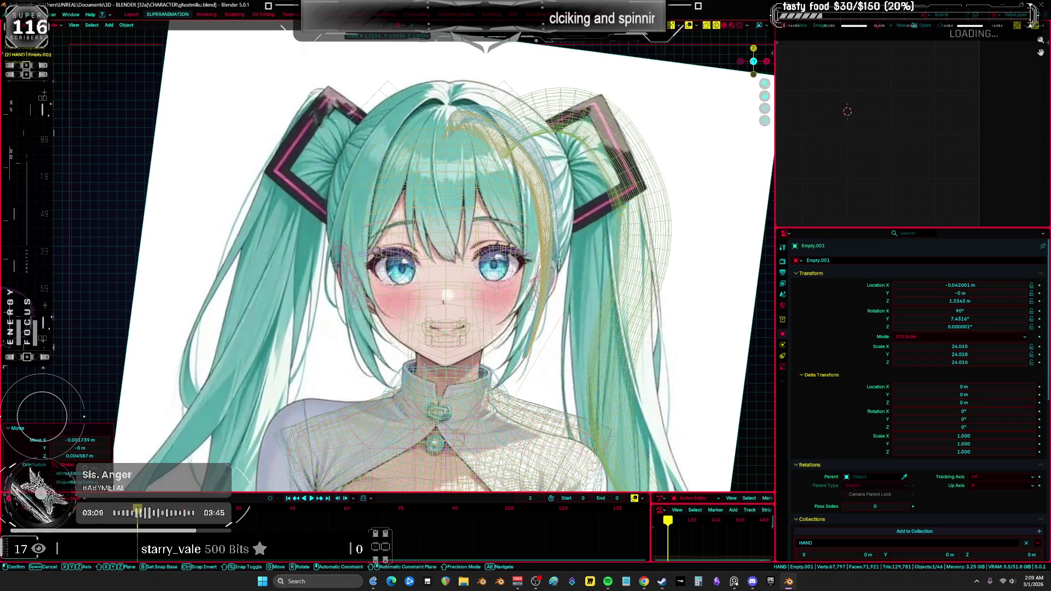
left_click(620, 218)
key("g")
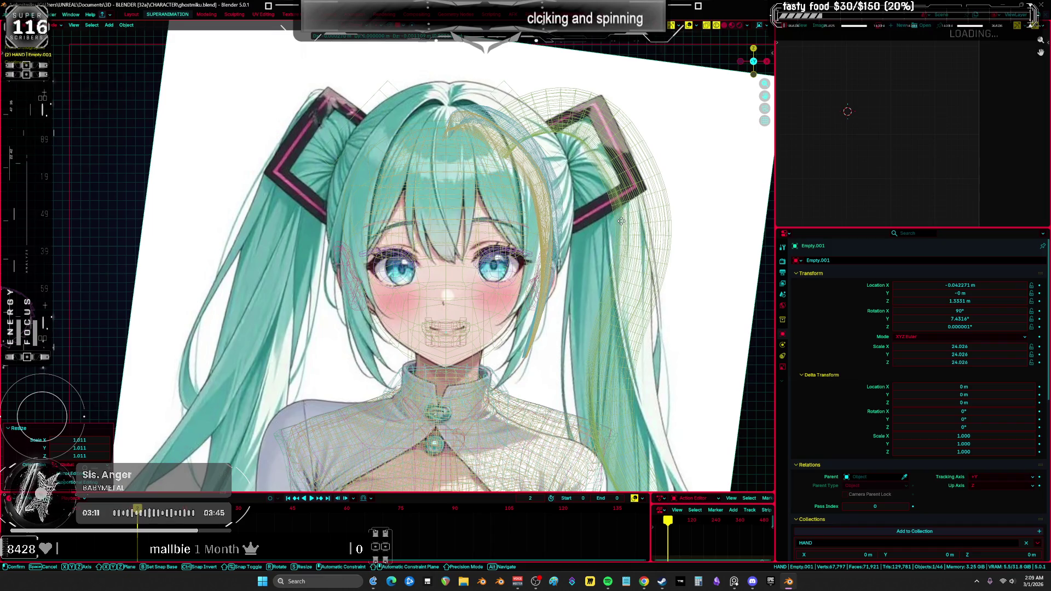
left_click(609, 230)
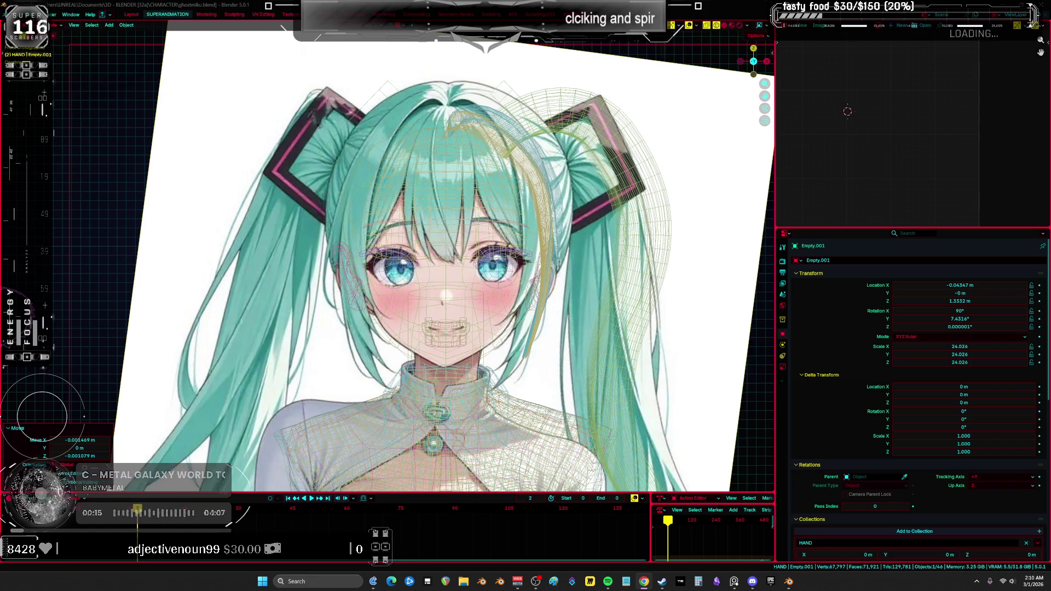
mouse_move(427, 258)
middle_mouse_down()
mouse_move(441, 253)
mouse_move(447, 224)
mouse_move(155, 235)
mouse_move(450, 204)
middle_mouse_up()
scroll(441, 252, "down", 5)
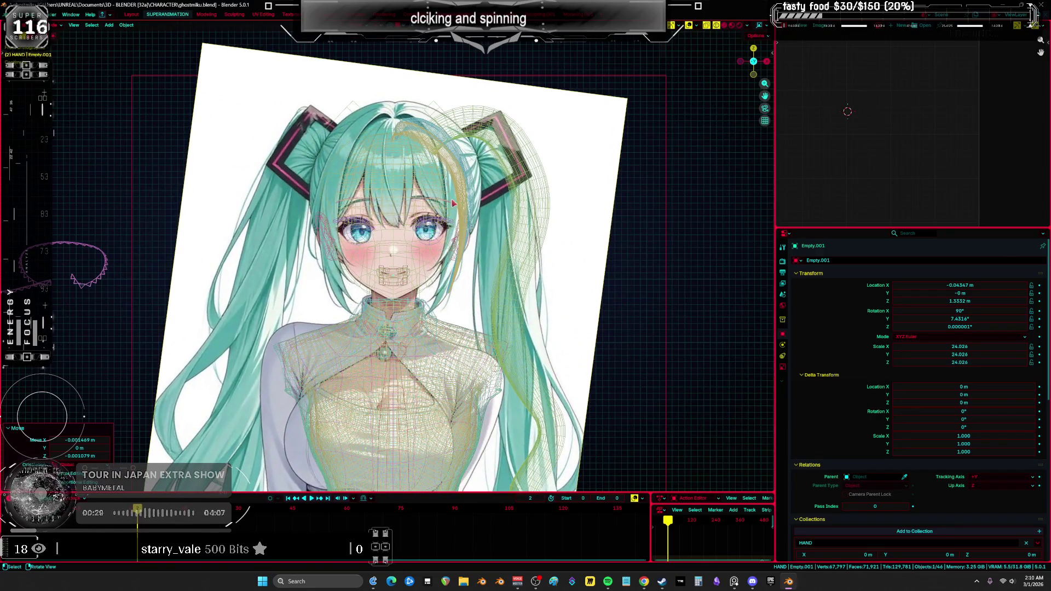
scroll(457, 205, "down", 5)
scroll(467, 206, "up", 2, "shift")
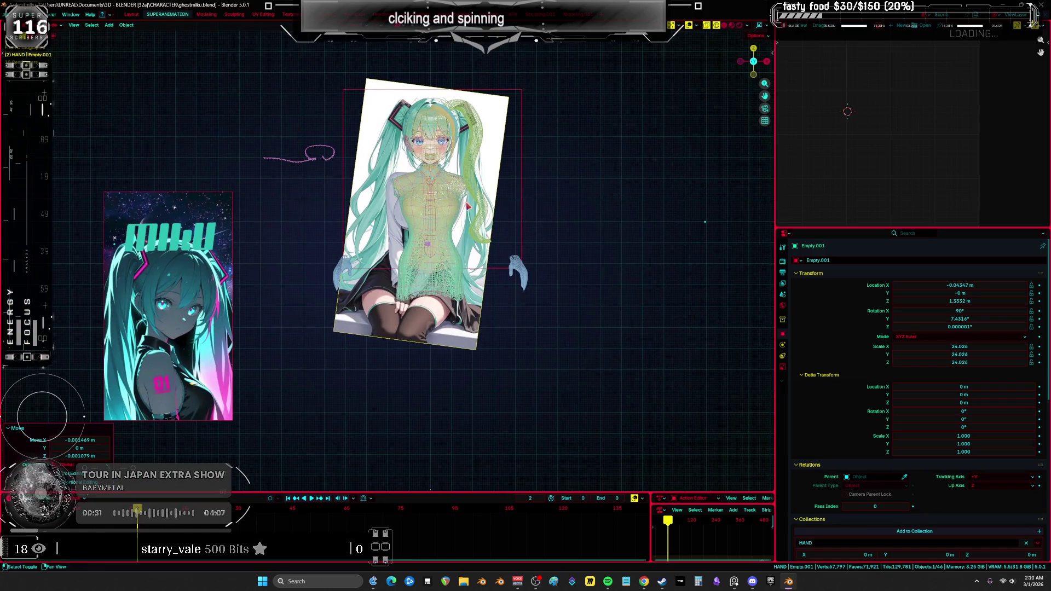
key("shift+a")
mouse_move(472, 112)
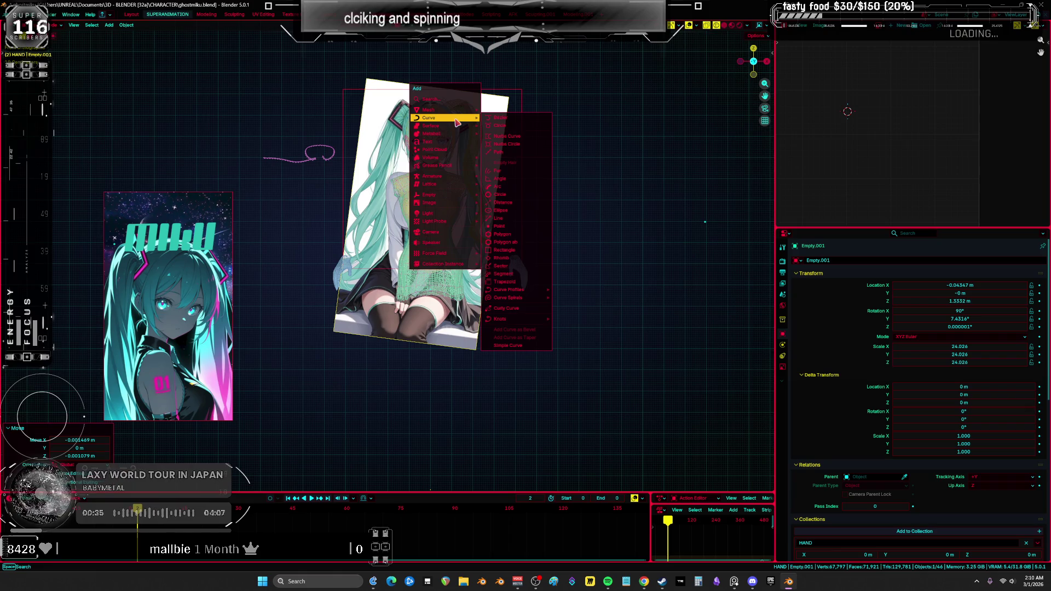
scroll(523, 188, "up", 6)
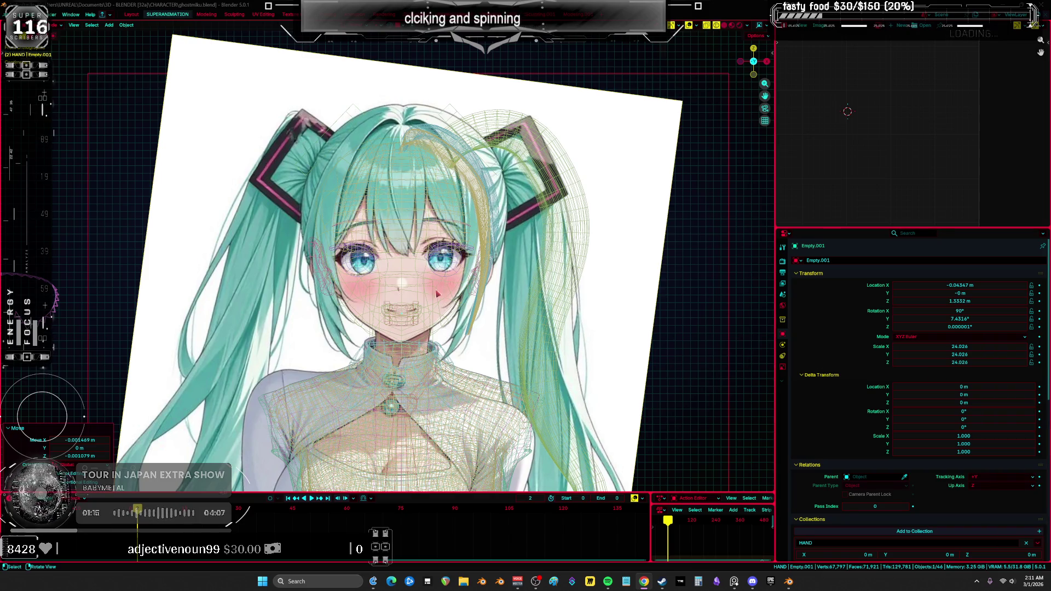
scroll(431, 353, "down", 3)
Add a new plane and, in edit mode, rotate it 90° on X to stand upright.
key("shift+a")
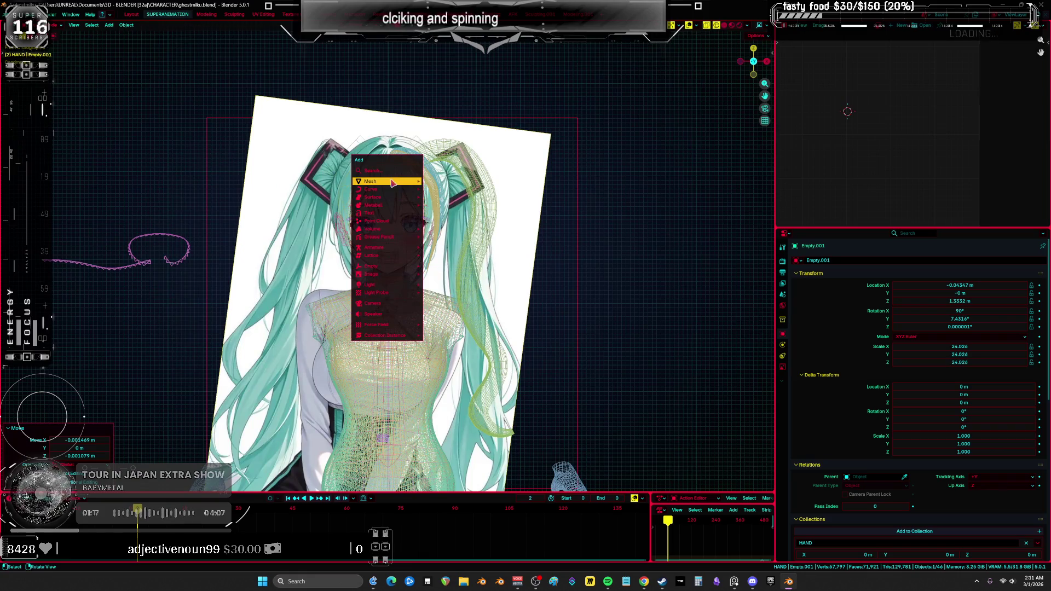
mouse_move(392, 183)
left_click(446, 181)
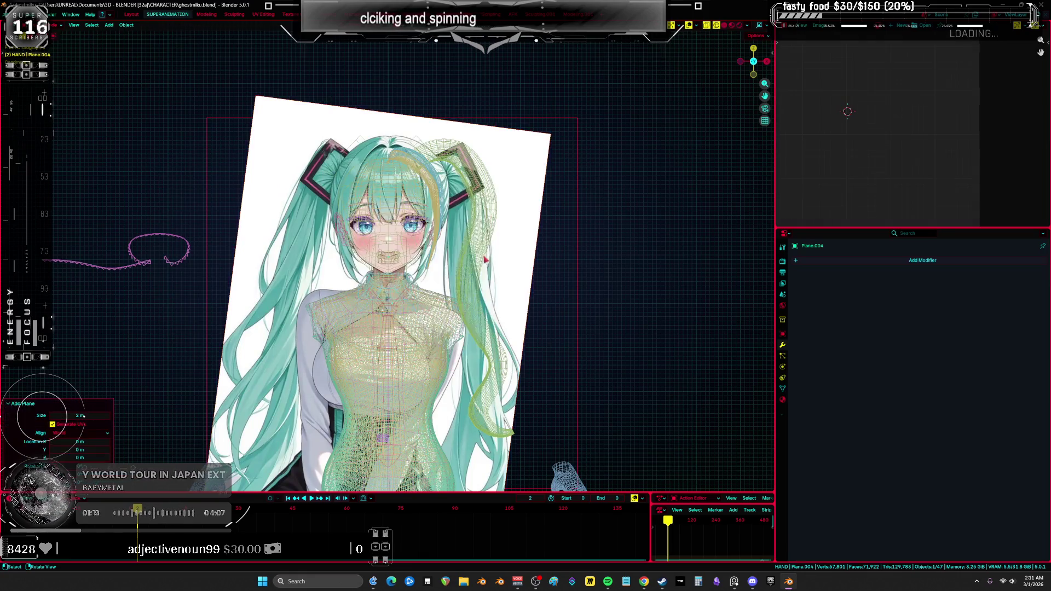
scroll(493, 246, "down", 5)
key("Tab")
type("rx")
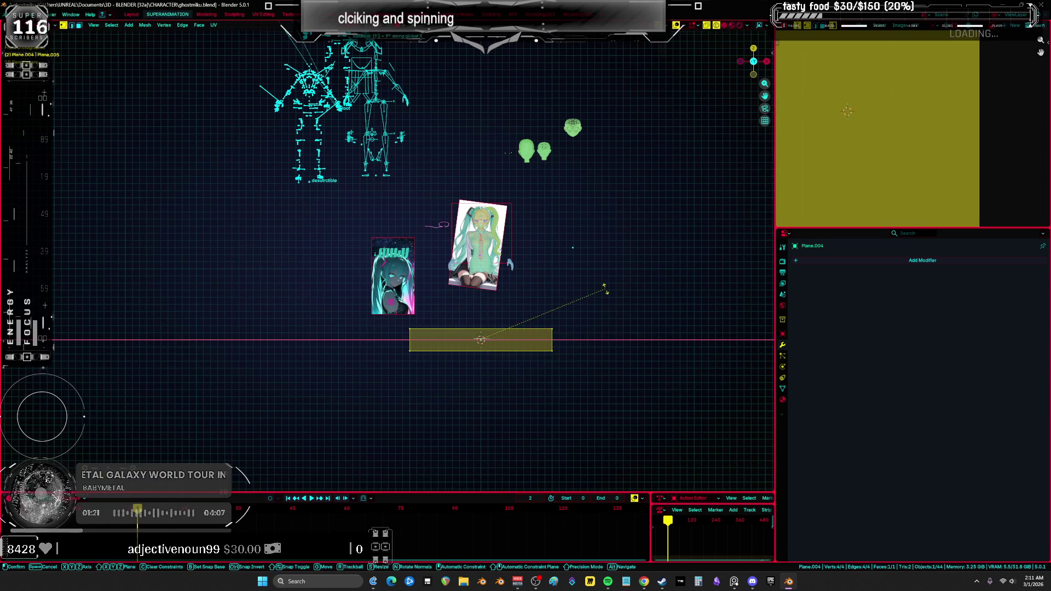
type("90")
key("Return")
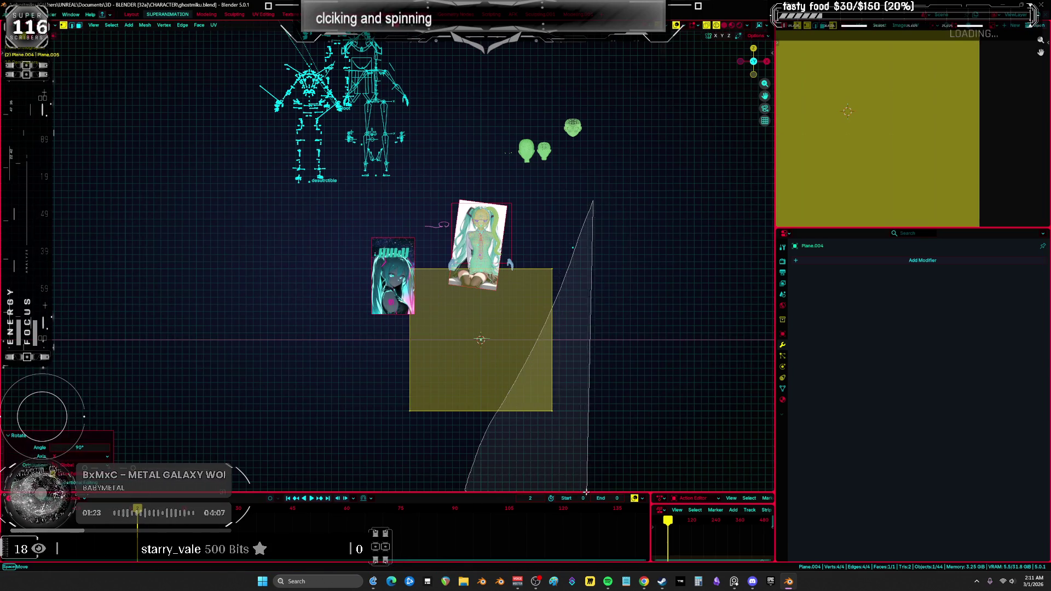
Delete the plane's face to leave a strand of edges, move it, and frame it.
key("x")
left_click(579, 327)
key("g")
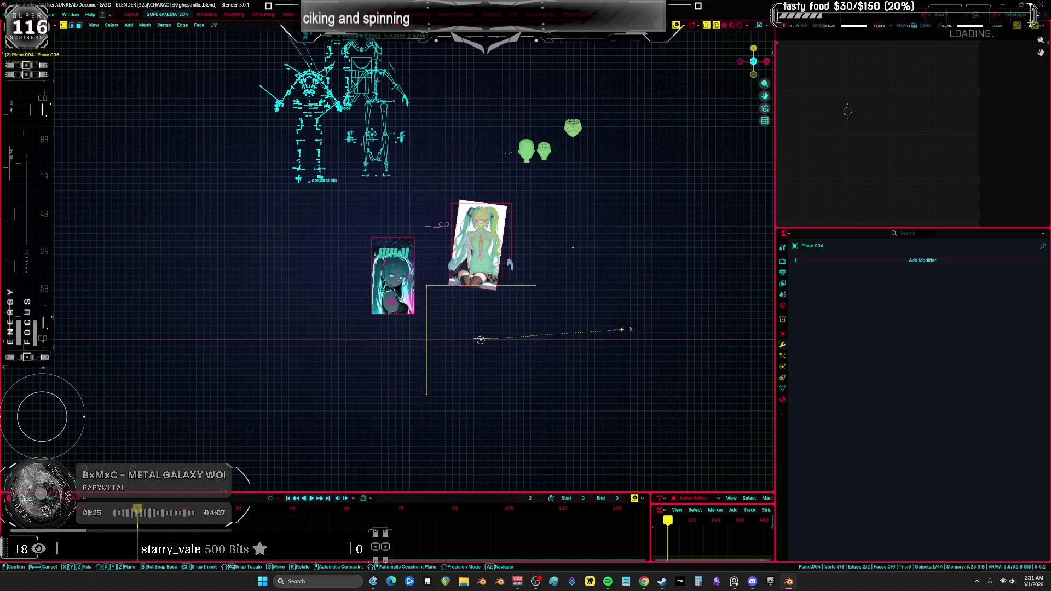
left_click(495, 223)
key("KP_5")
key("KP_Decimal")
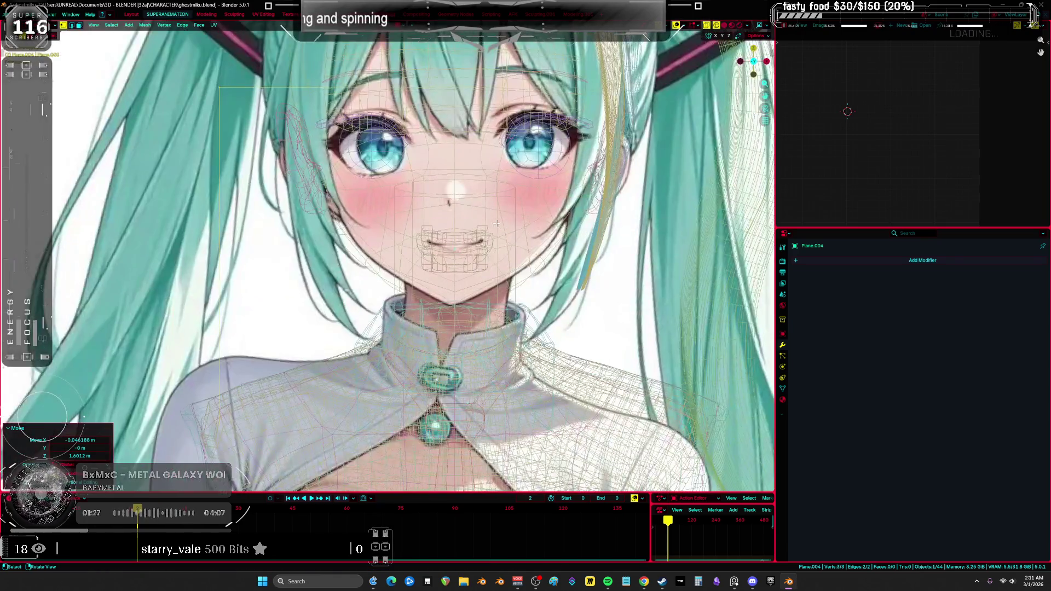
Move the strand over the face and place one of its points on the bangs.
key("g")
left_click(600, 171)
key("g")
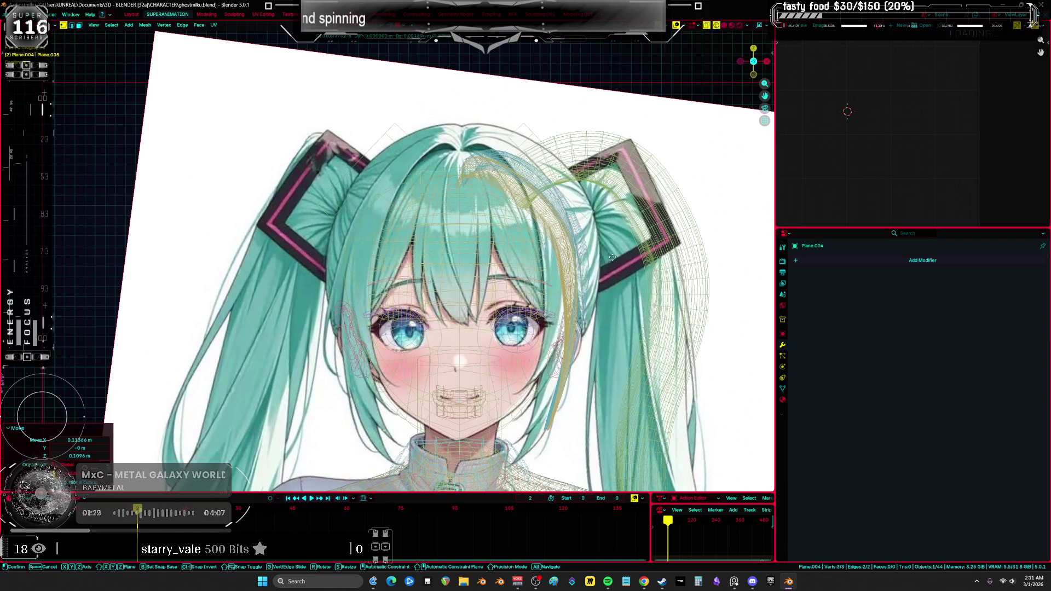
left_click(615, 252)
left_click(598, 234)
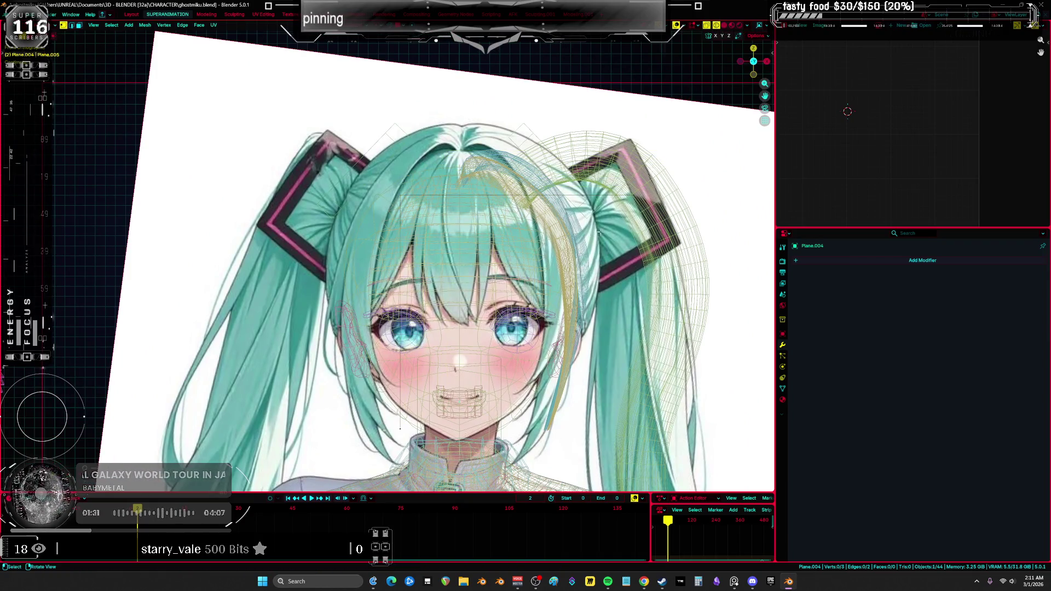
key("g")
left_click(493, 163)
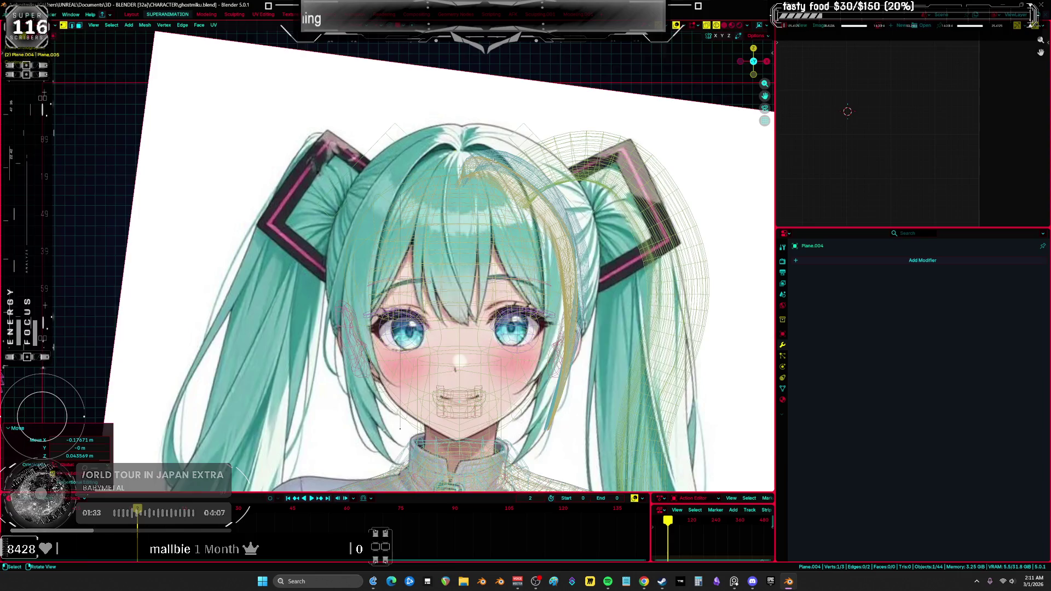
scroll(469, 171, "up", 2)
key("g")
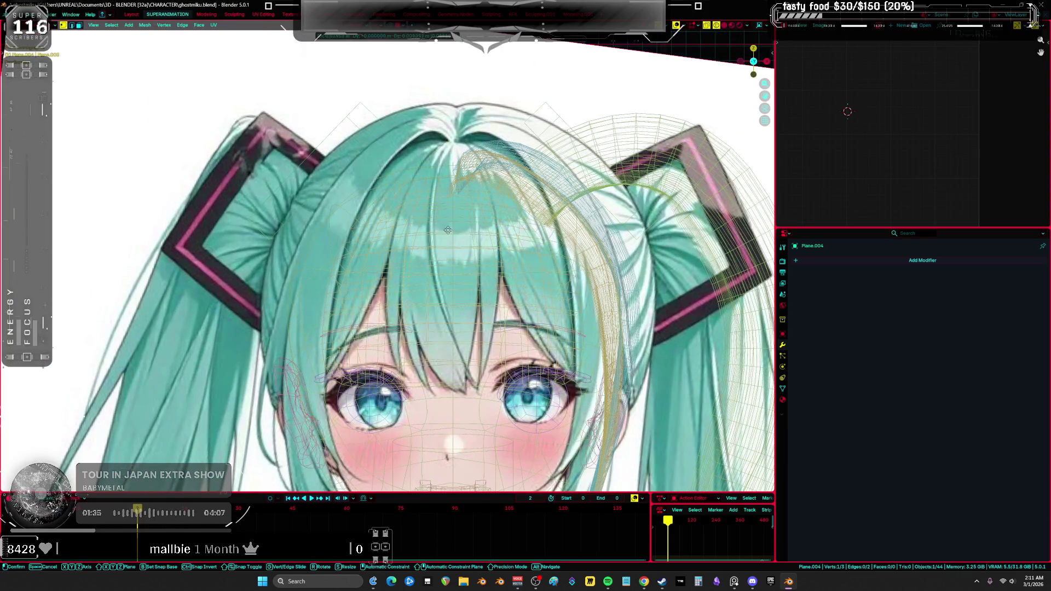
Position the strand's points, including its end point, along the bangs line.
left_click(463, 222)
scroll(368, 440, "down", 2)
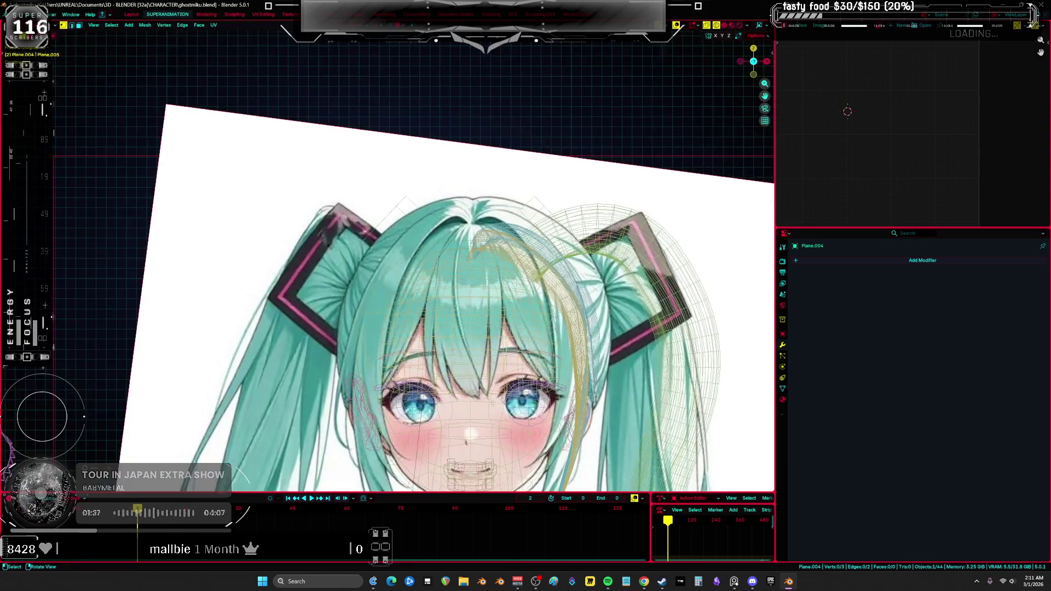
left_click(401, 420)
key("g")
left_click(529, 242)
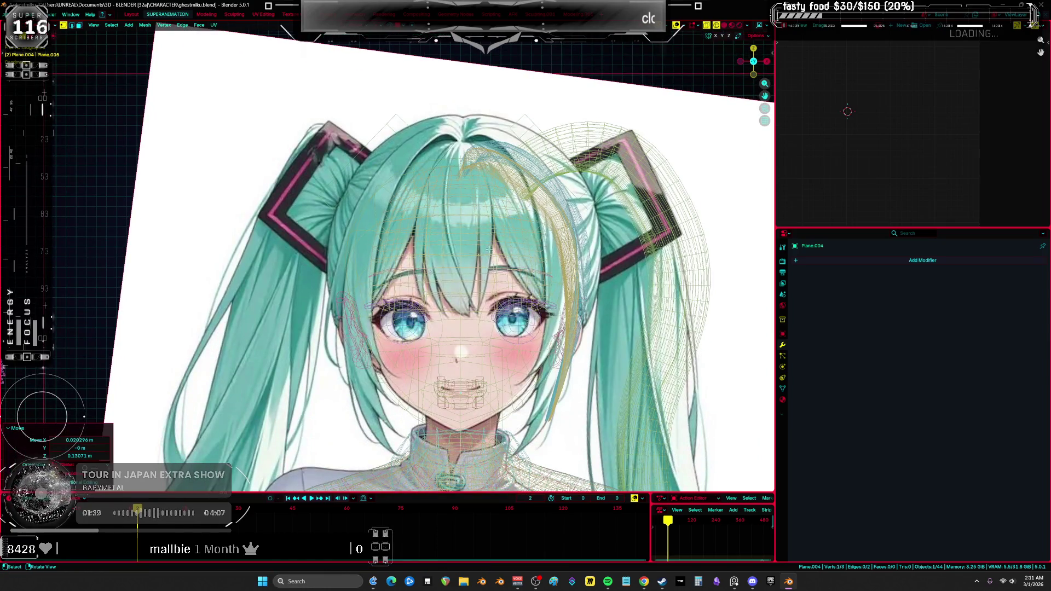
scroll(483, 239, "up", 3)
key("g")
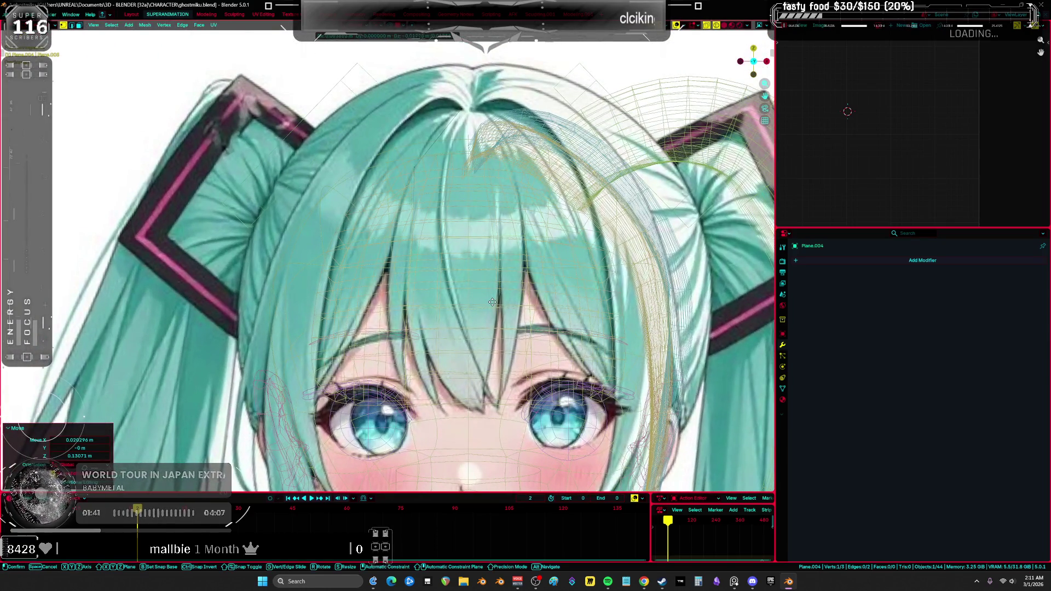
left_click(454, 252)
left_click(463, 312)
key("g")
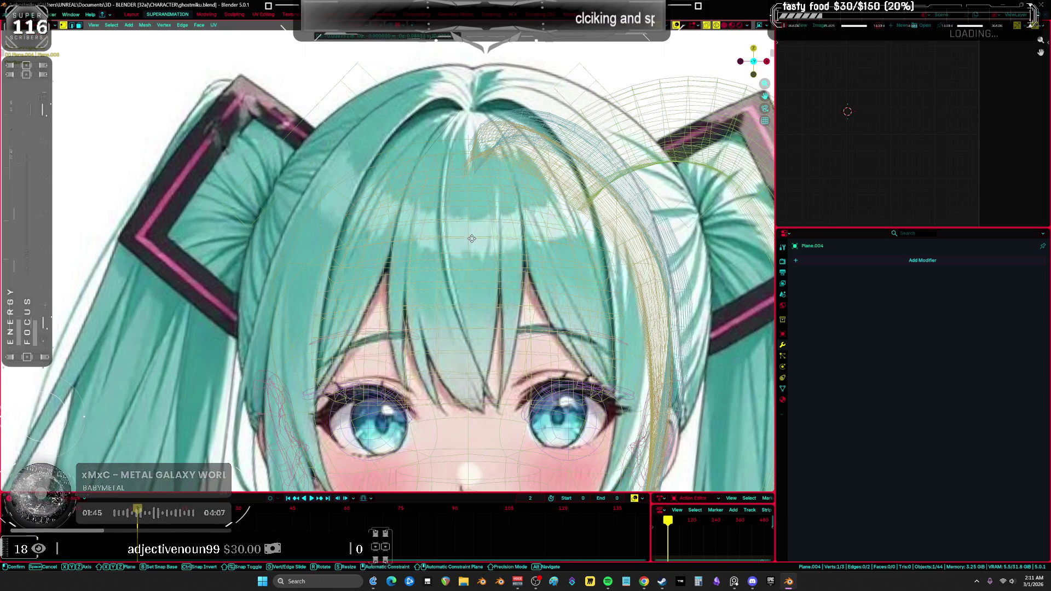
left_click(466, 331)
Extrude one more point down the bang, select all, and add a level-2 subdivision.
key("e")
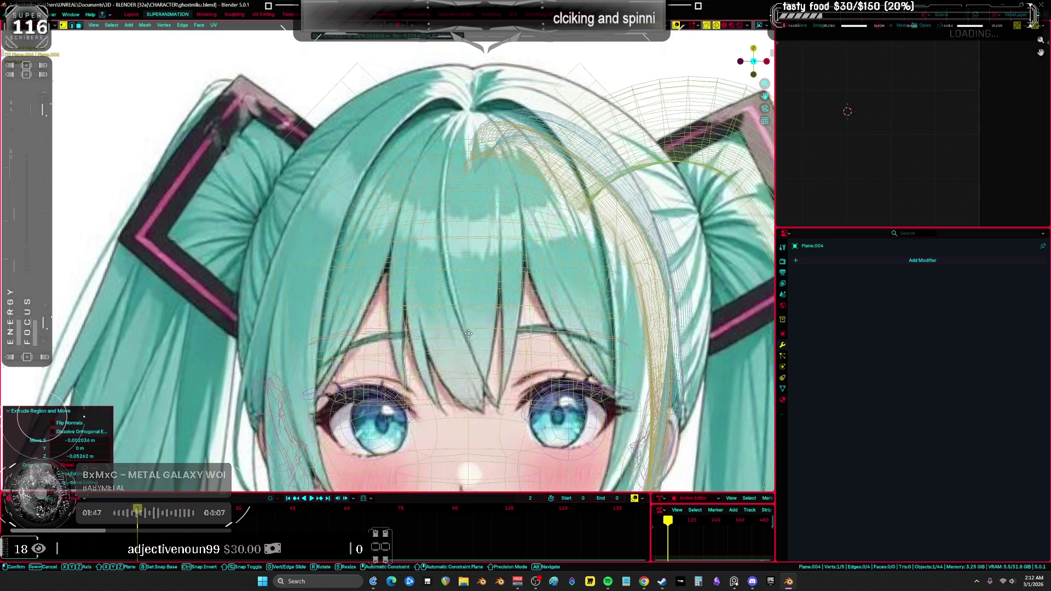
left_click(482, 380)
key("a")
key("shift+a")
left_click(496, 284)
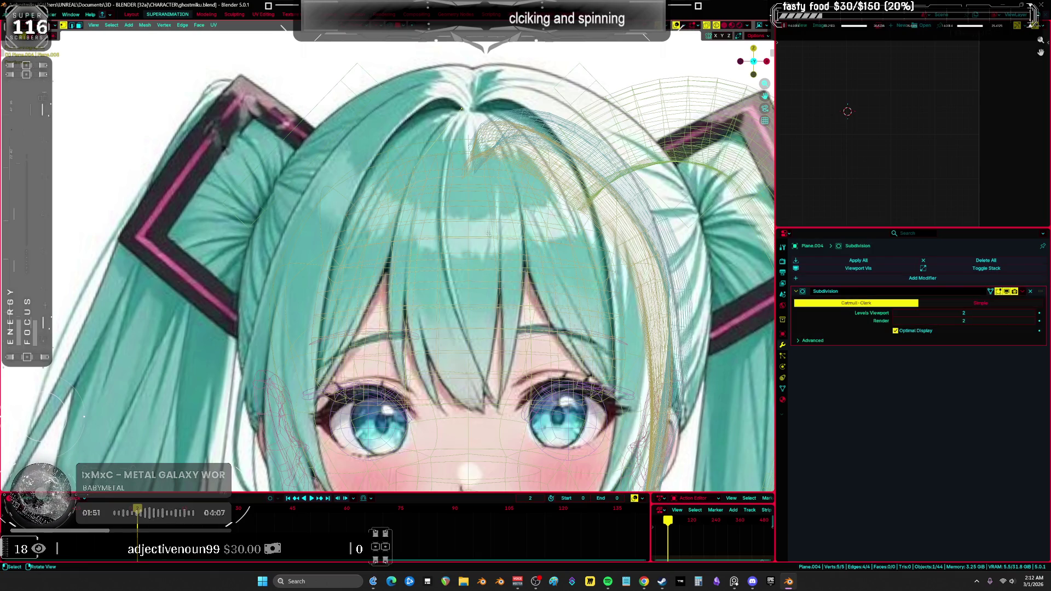
Reposition one strand vertex, then duplicate the strand and slide the copy along X.
left_click(481, 186)
key("g")
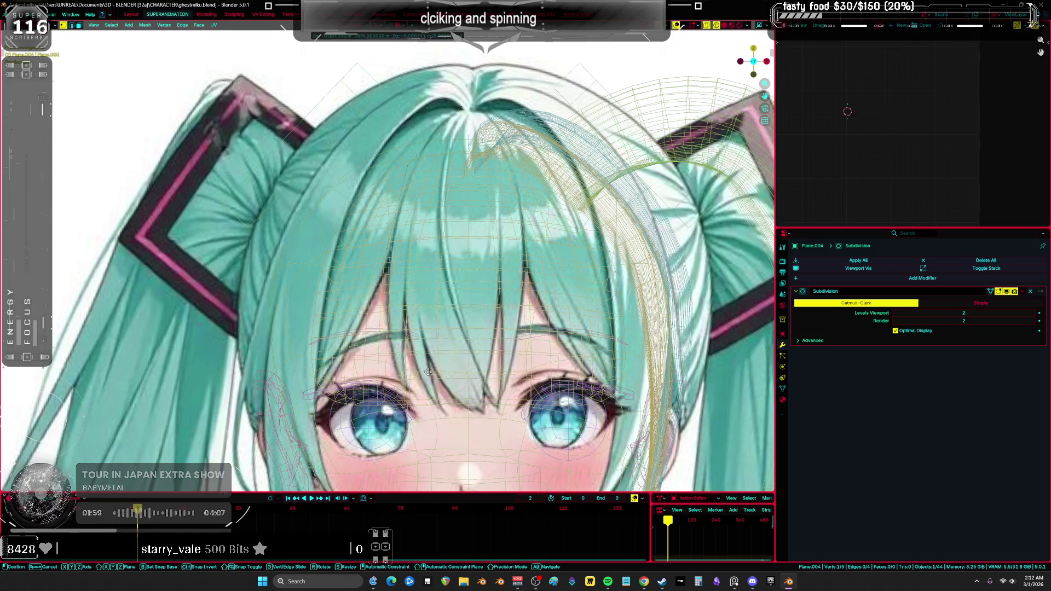
left_click(509, 439)
key("a")
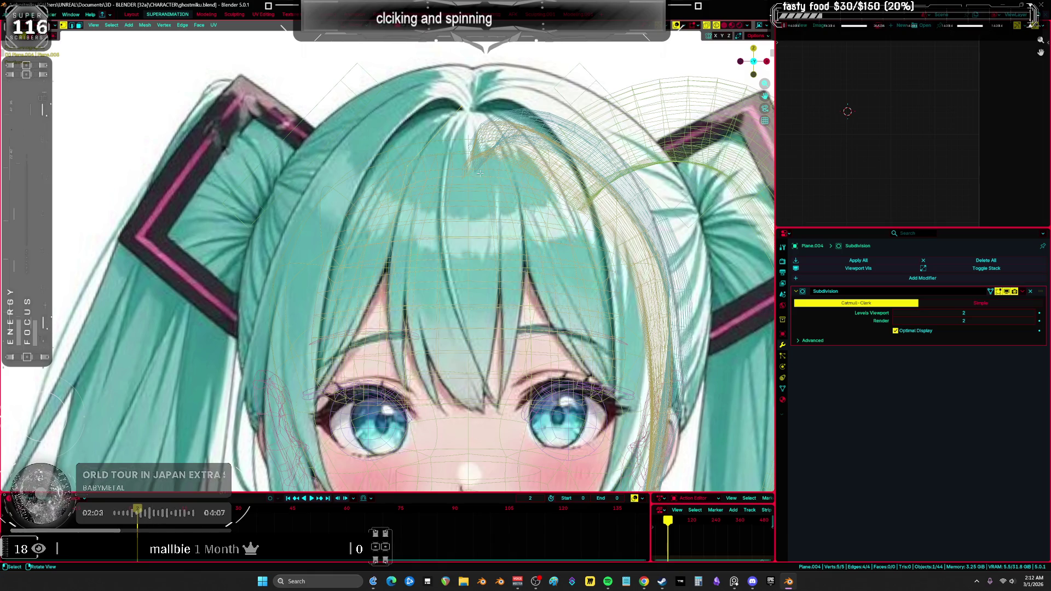
key("shift+d")
key("x")
left_click(497, 195)
Nudge two vertices of the new copy horizontally to follow the bang.
left_click(523, 136)
key("g")
key("x")
left_click(523, 136)
left_click(437, 164)
key("g")
key("x")
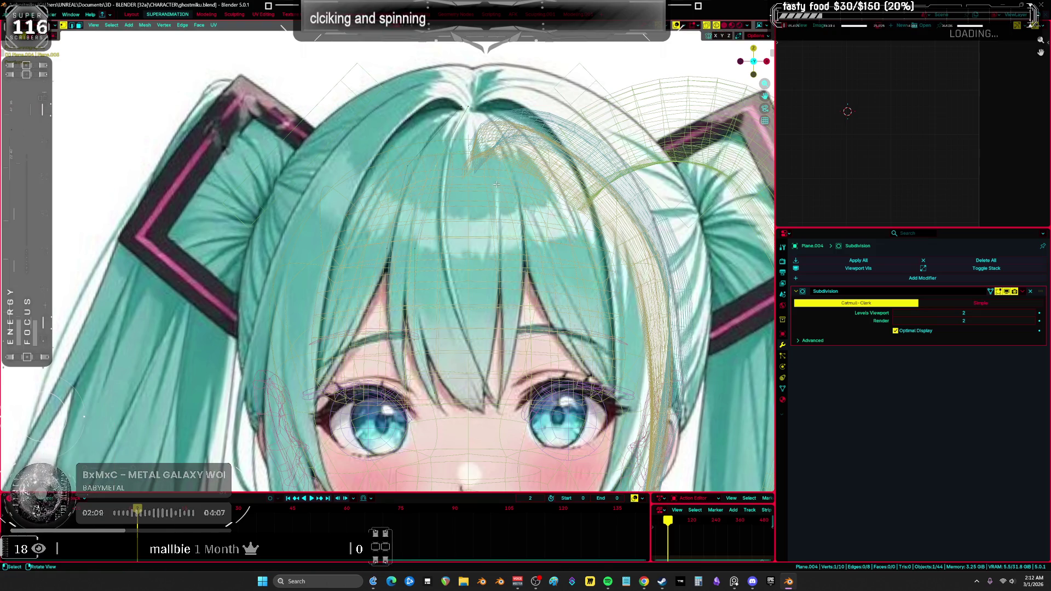
left_click(465, 230)
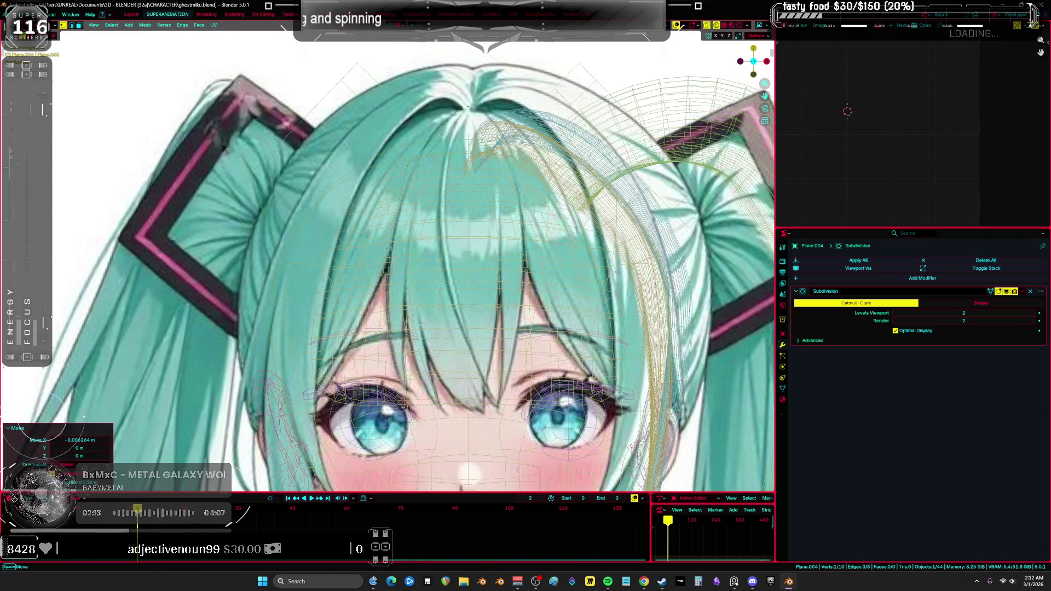
Shift the vertex near the eyes onto the bang's edge.
left_click(484, 393)
key("g")
key("x")
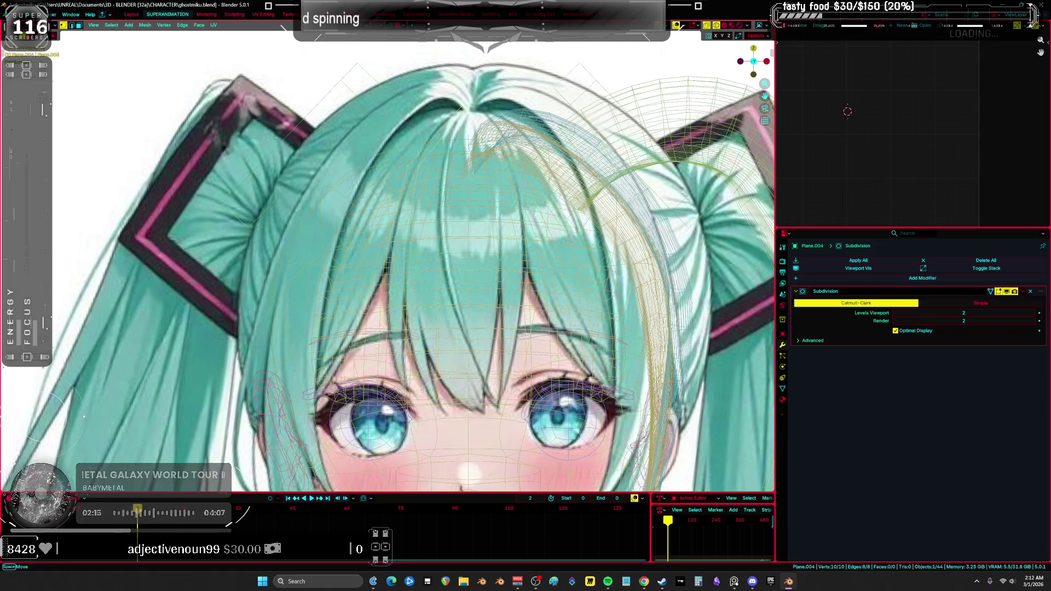
left_click(493, 410)
key("g")
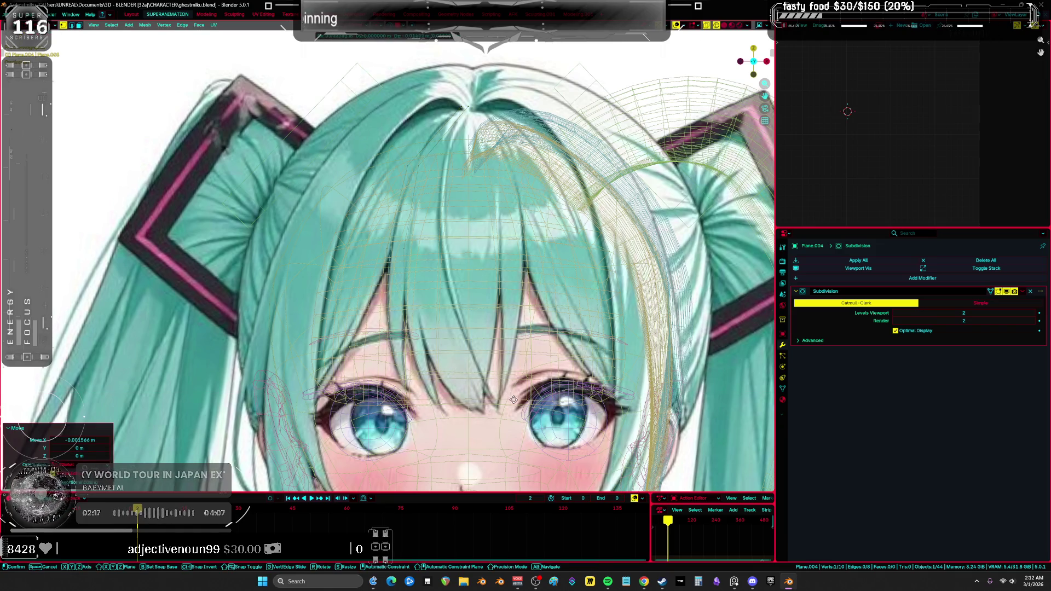
left_click(514, 402)
Cancel a stray vertex move, undo, and add another duplicate row below.
left_click(402, 338)
key("g")
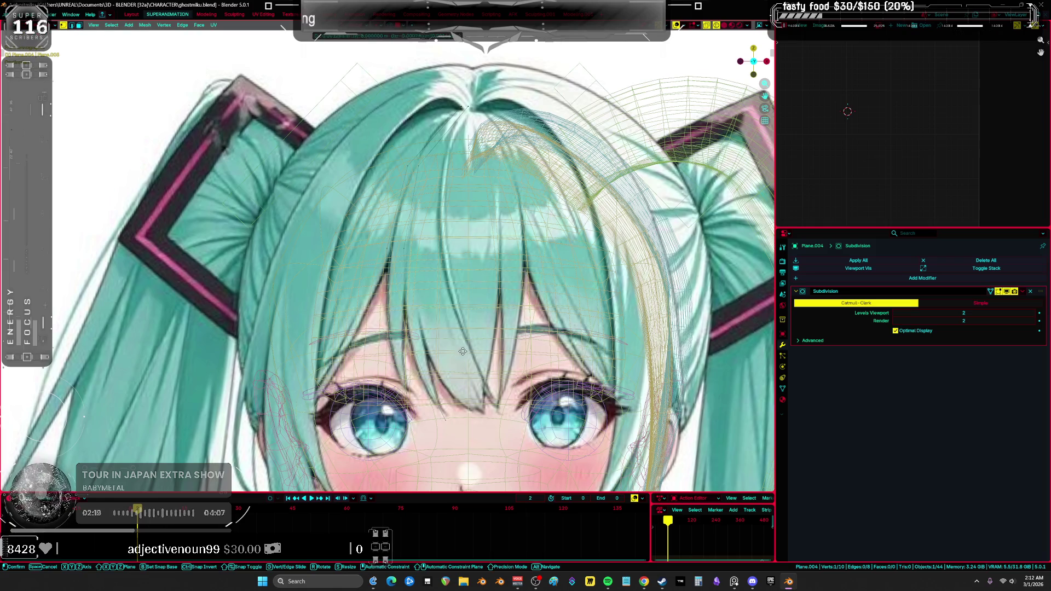
key("Escape")
key("ctrl+z")
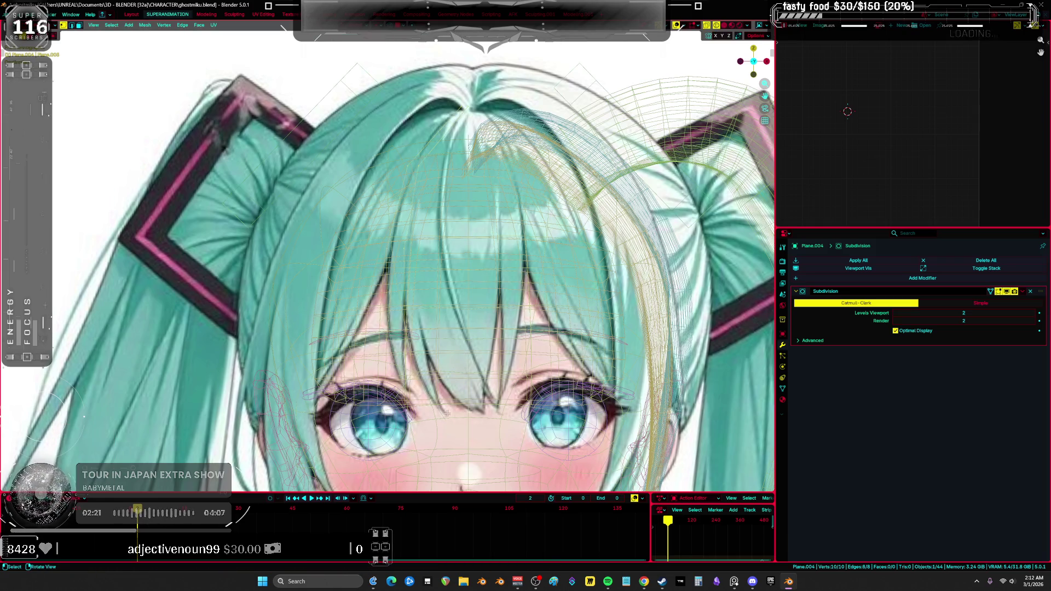
key("shift+d")
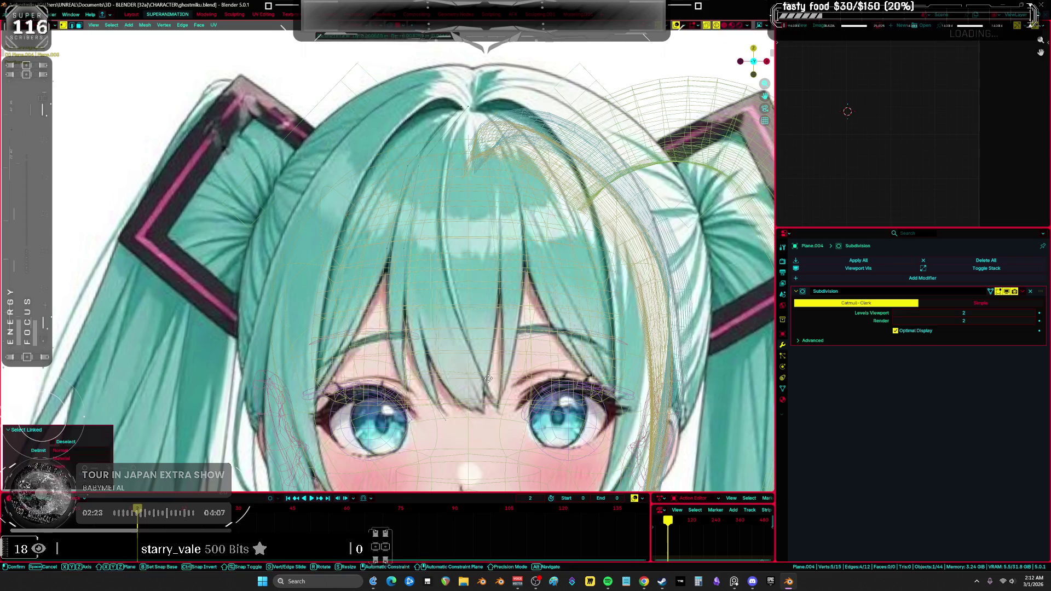
left_click(516, 163)
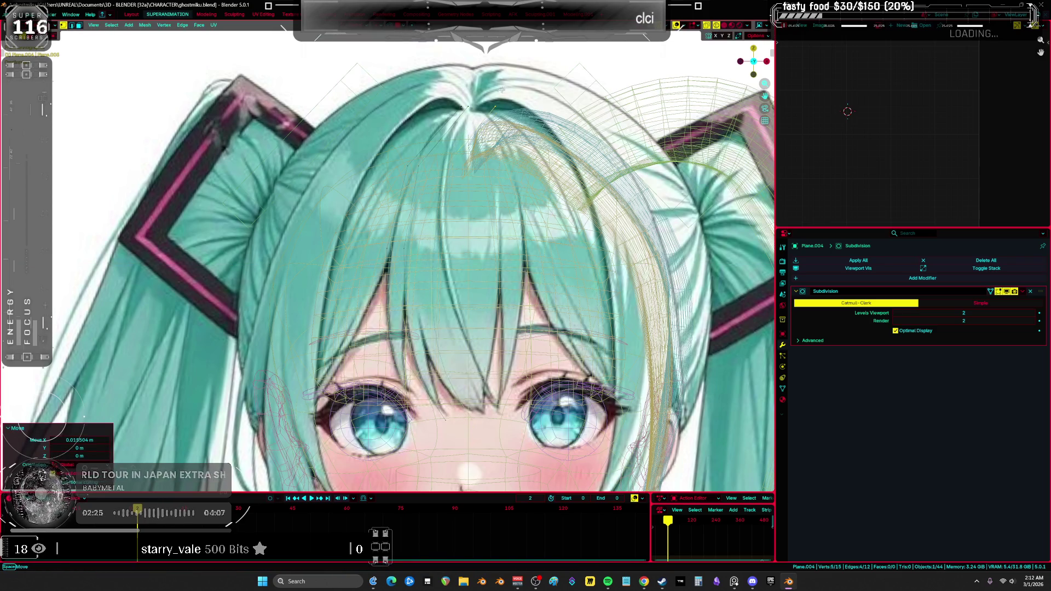
Move vertices of the new row sideways to trace the bang outline.
left_click(509, 117)
key("g")
left_click(523, 140)
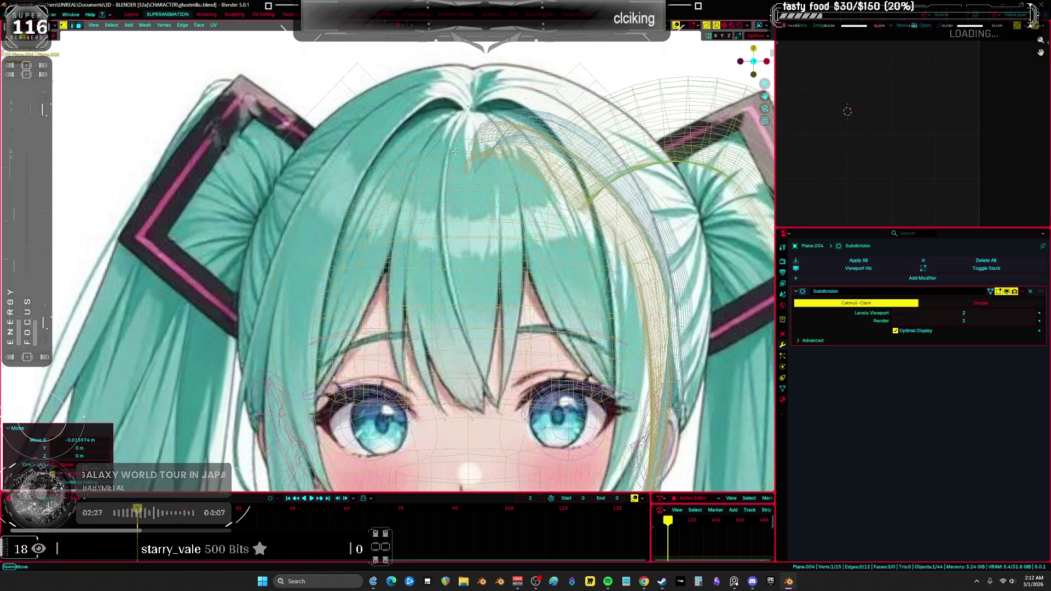
key("g")
left_click(477, 238)
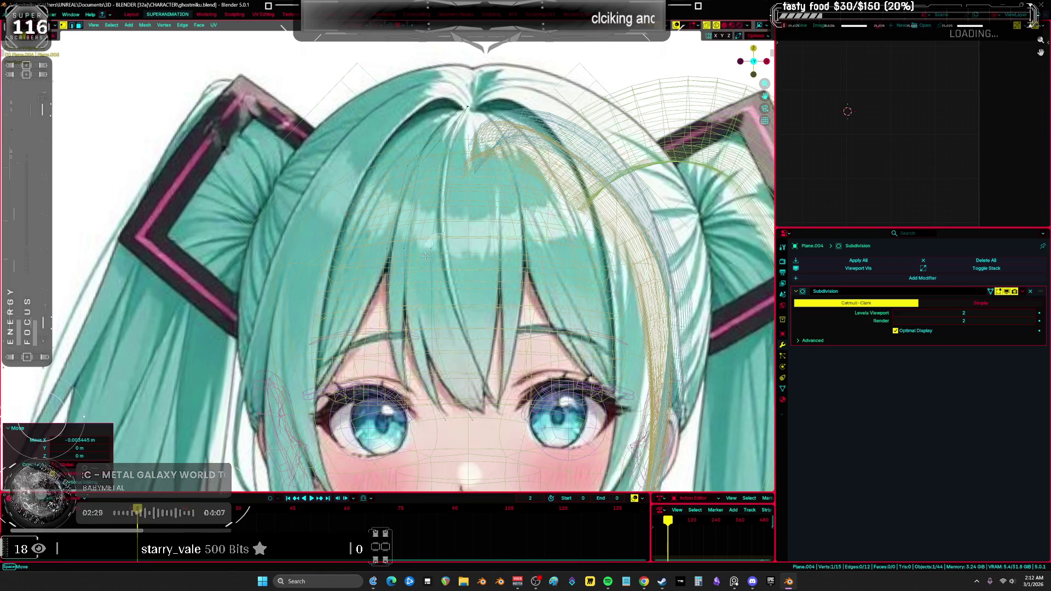
key("a")
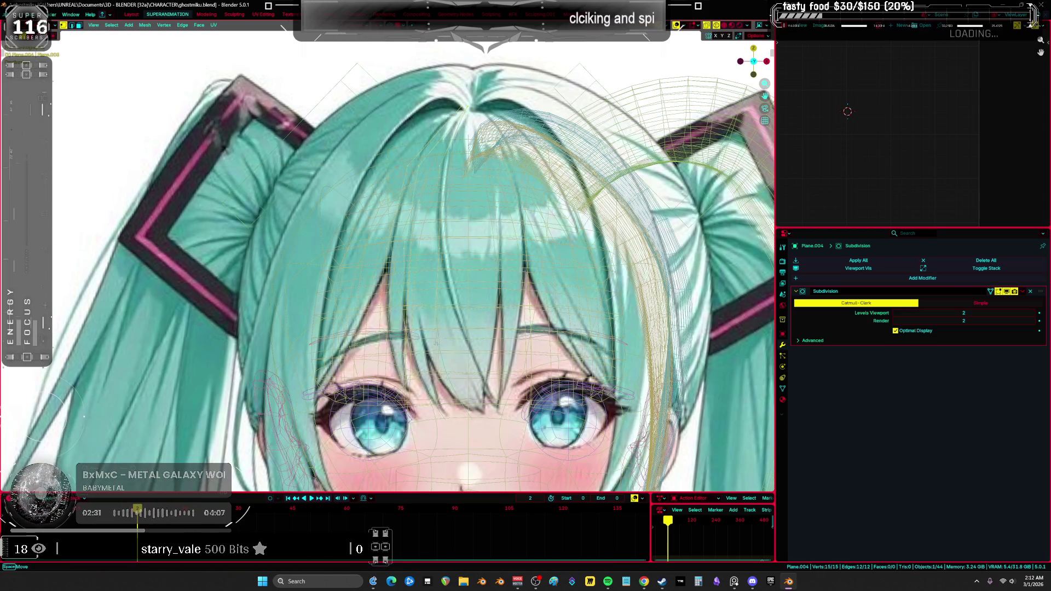
left_click(438, 342)
key("g")
key("x")
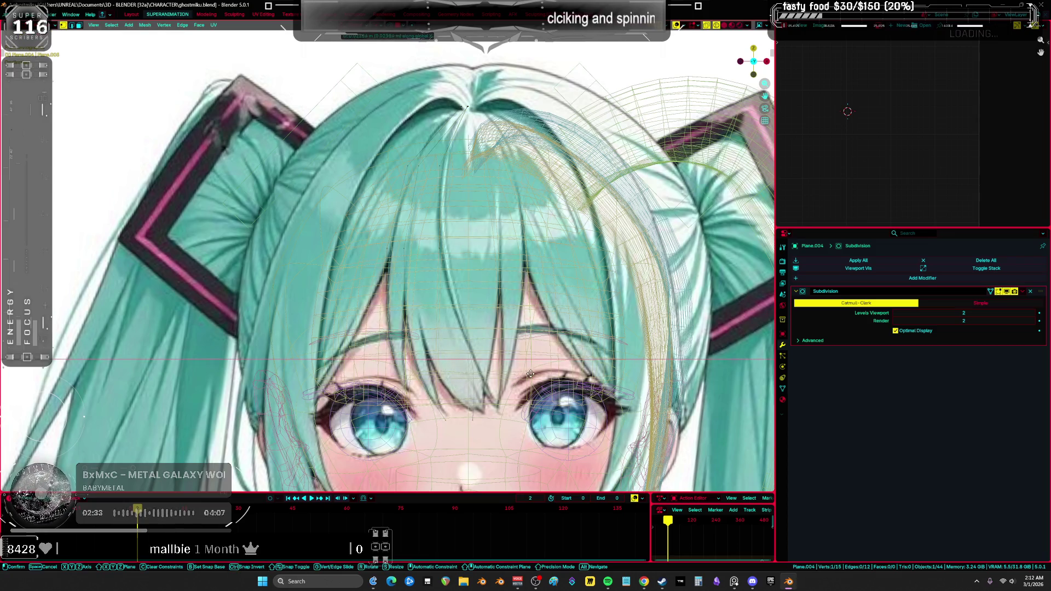
left_click(520, 383)
key("g")
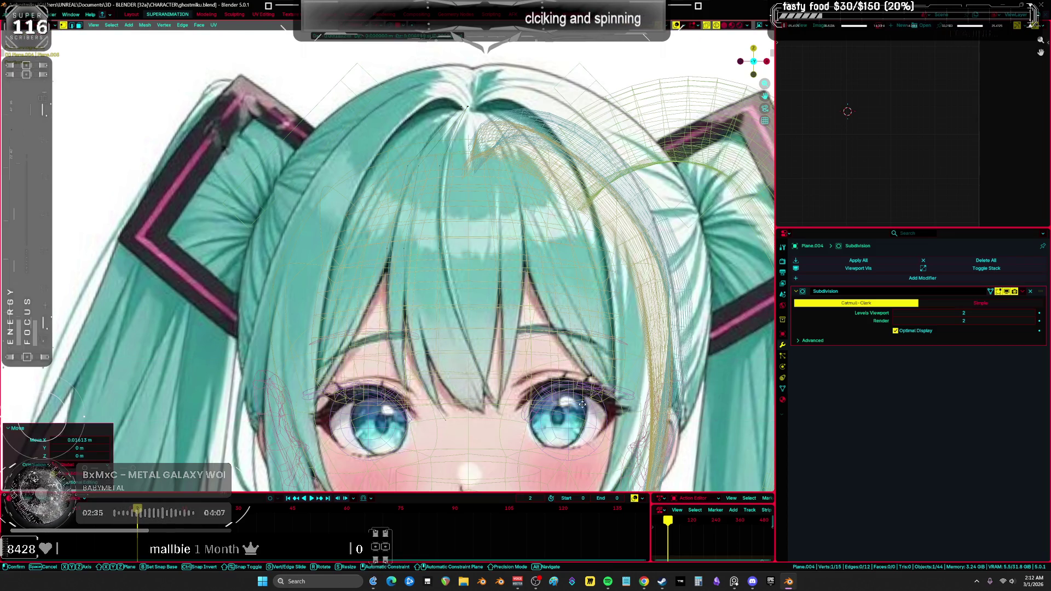
left_click(572, 378)
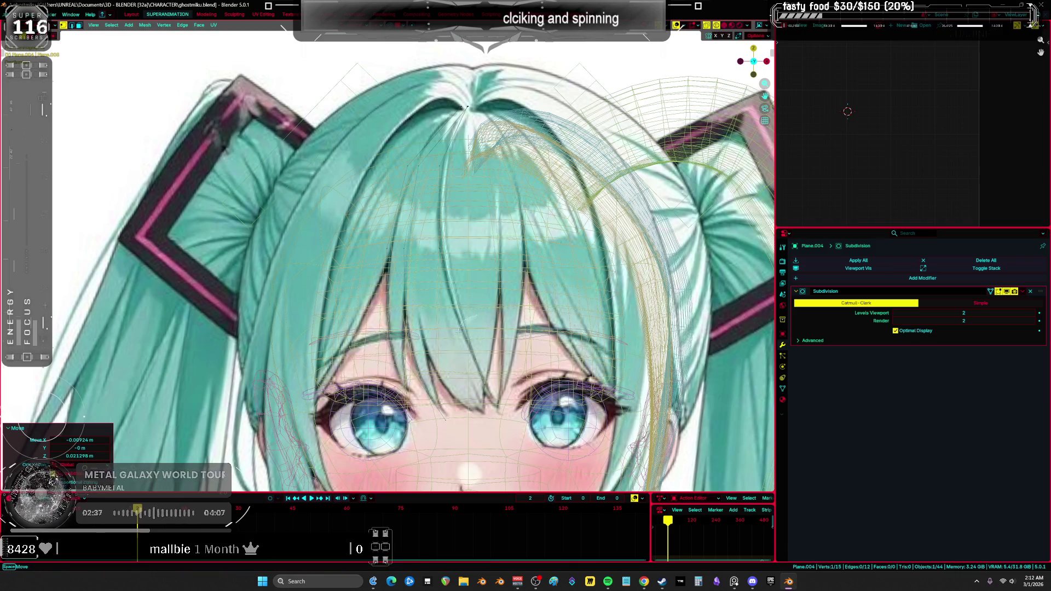
Select the strand's end row of vertices with Ctrl+L and duplicate it.
key("a")
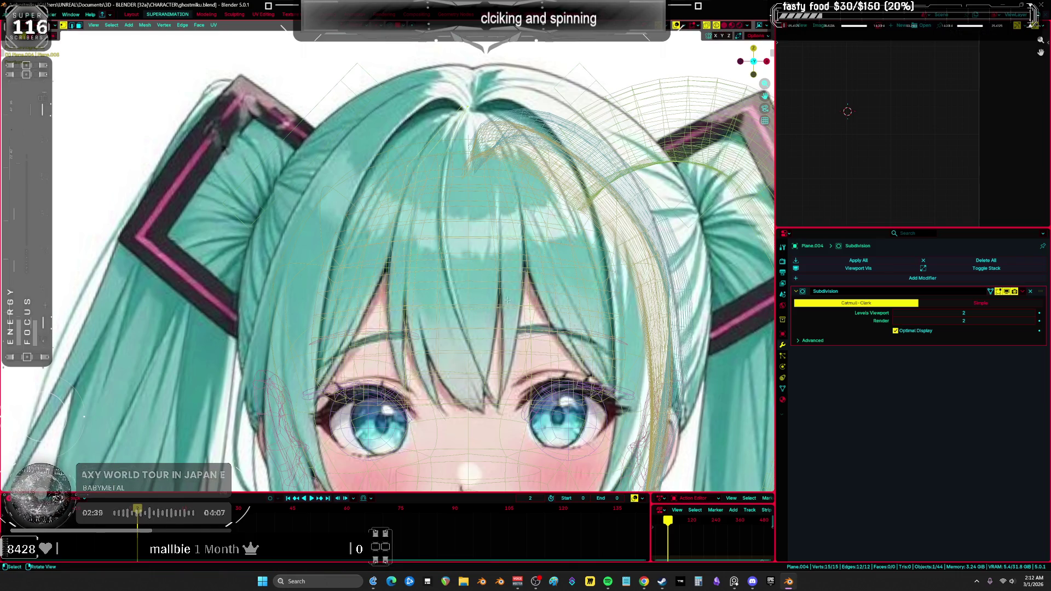
left_click(500, 342)
key("g")
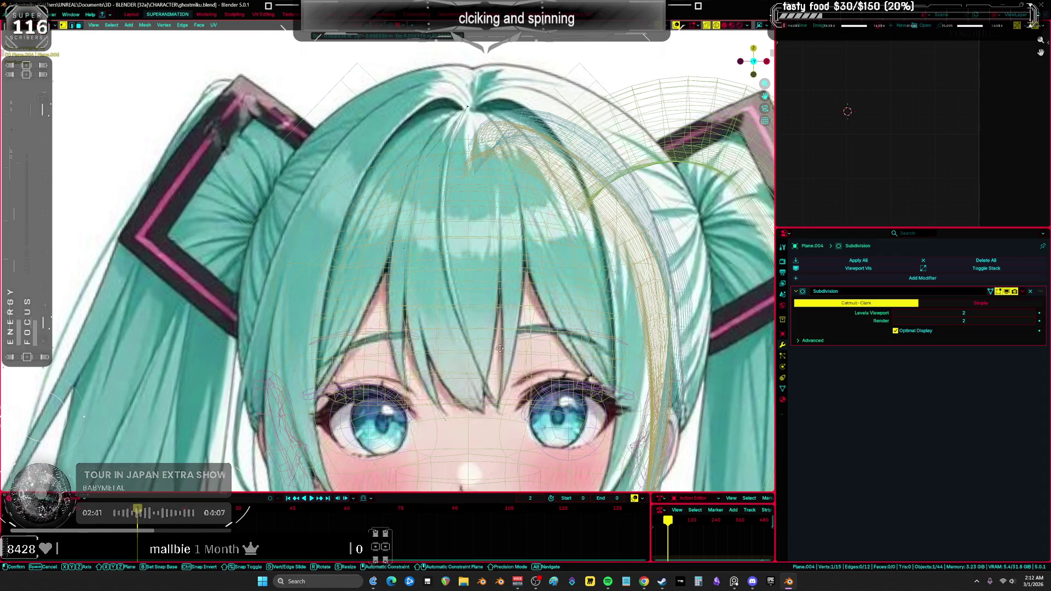
key("Escape")
key("a")
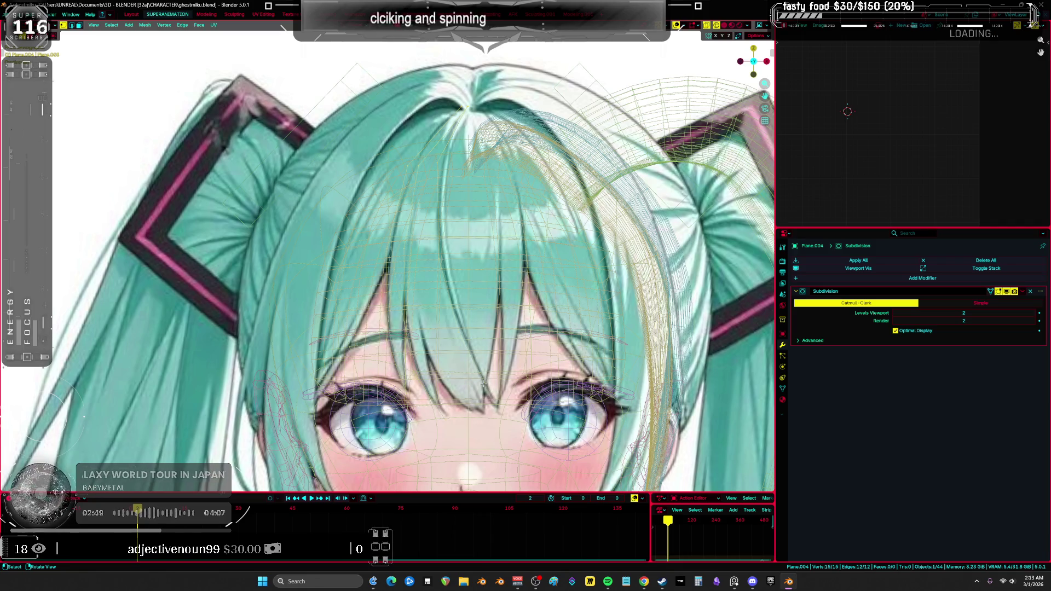
left_click(499, 375)
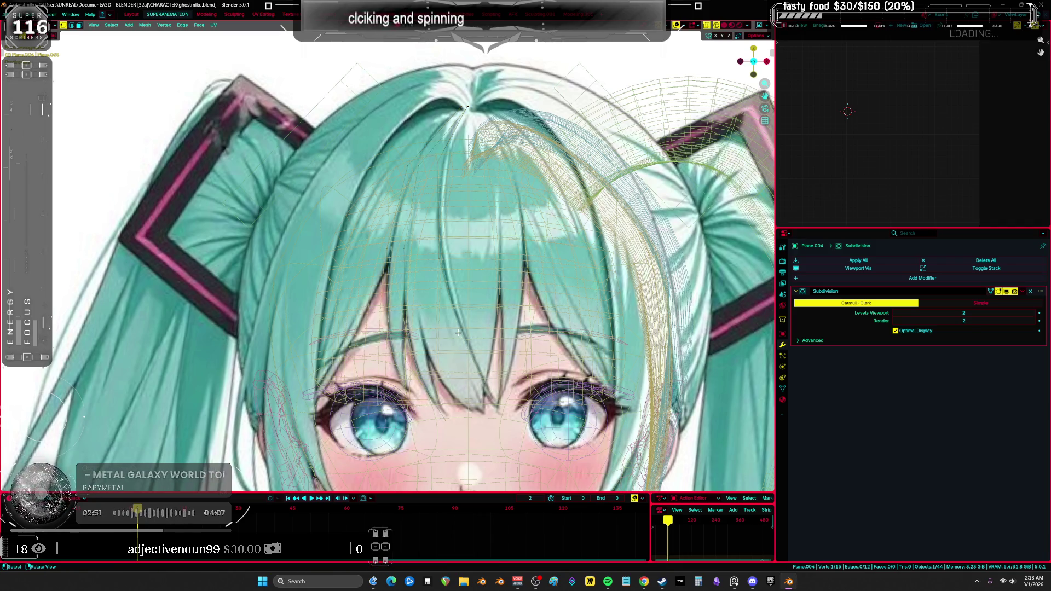
key("ctrl+l")
key("shift+d")
Place the duplicated row and shift one of its vertices along X.
key("x")
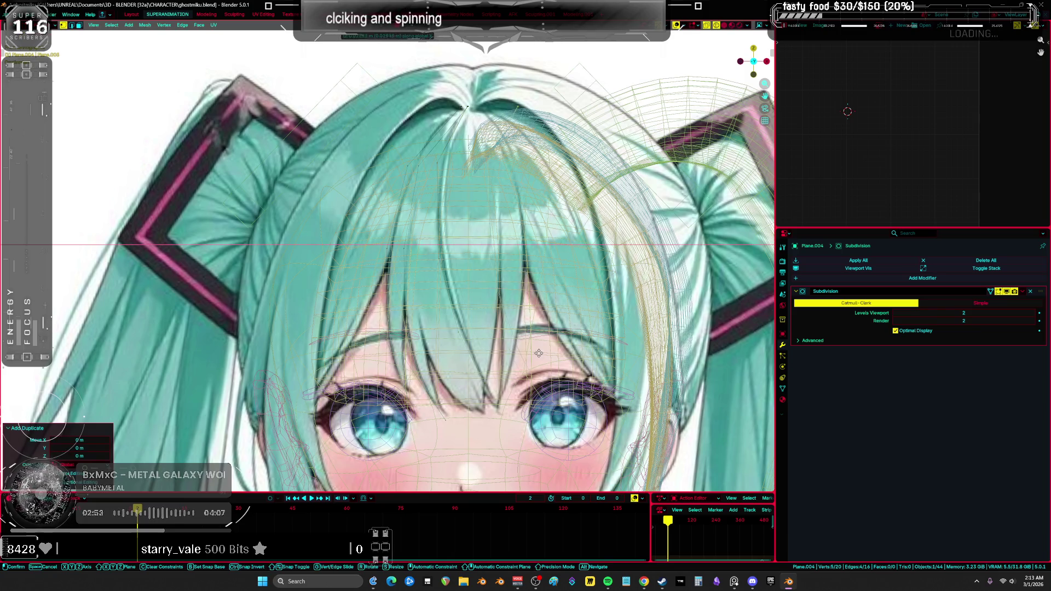
key("Escape")
key("a")
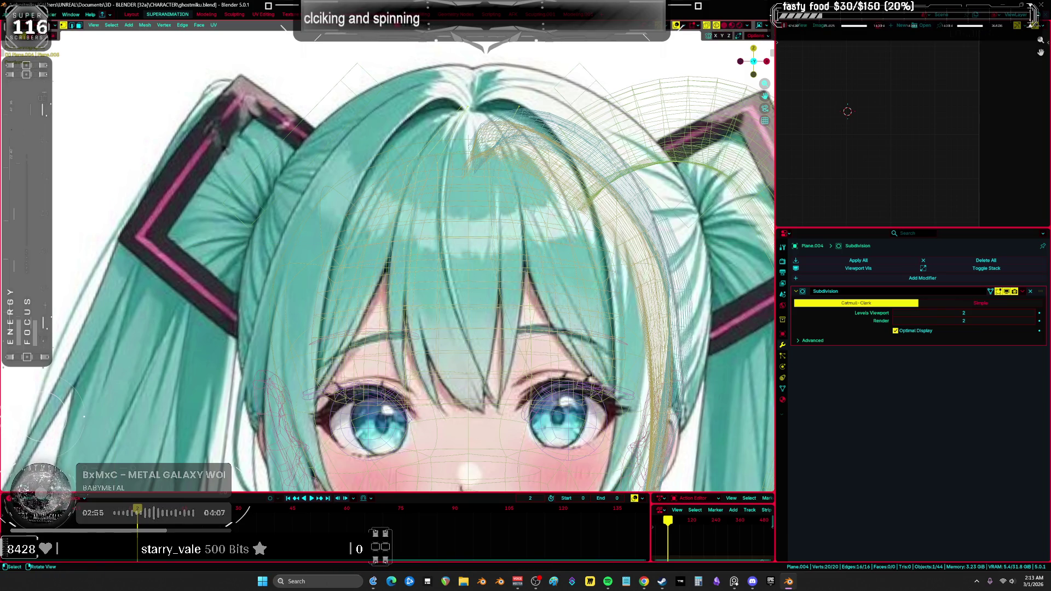
left_click(488, 164)
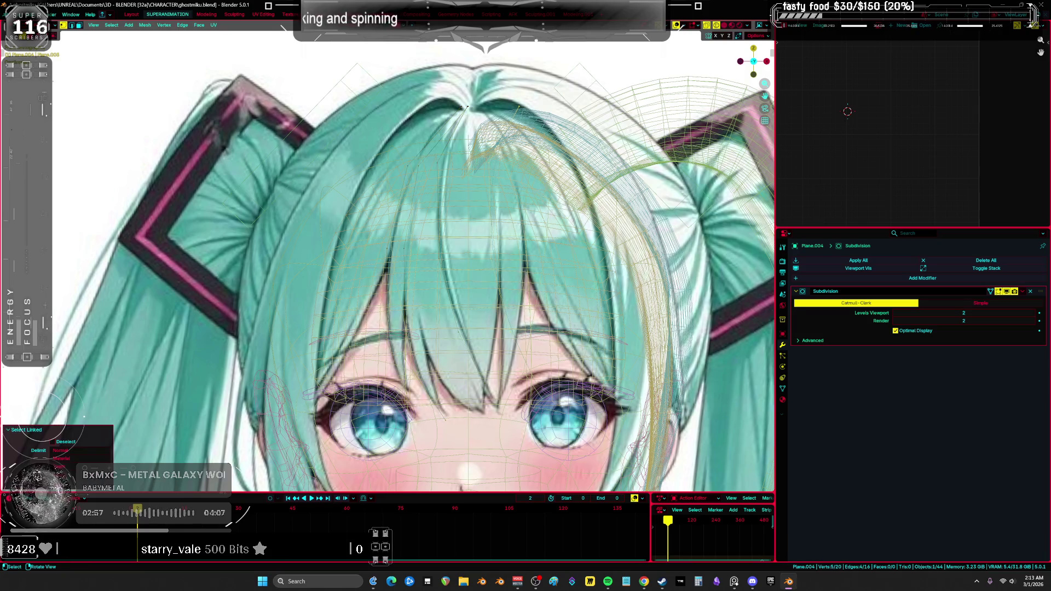
key("g")
key("x")
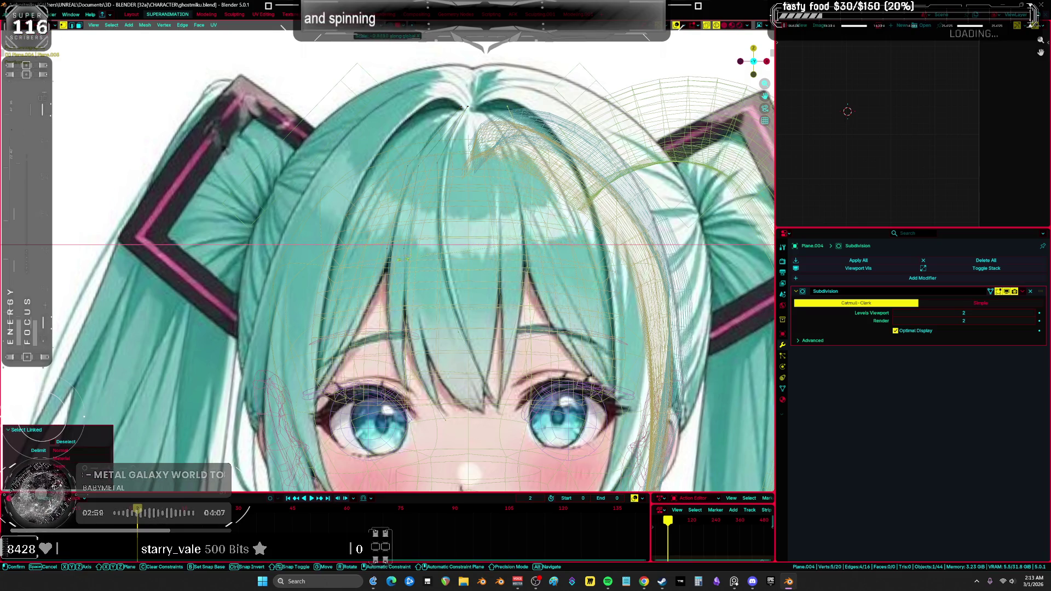
key("Return")
key("g")
key("x")
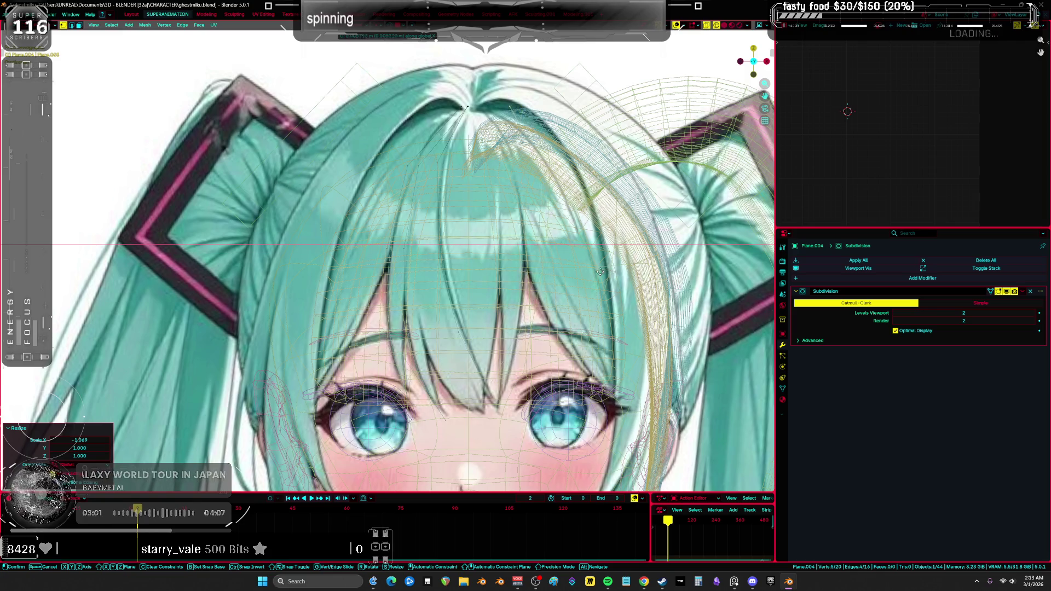
left_click(600, 272)
Move two more strand vertices along global X to line up with the bang.
middle_click_drag(600, 272, 511, 167)
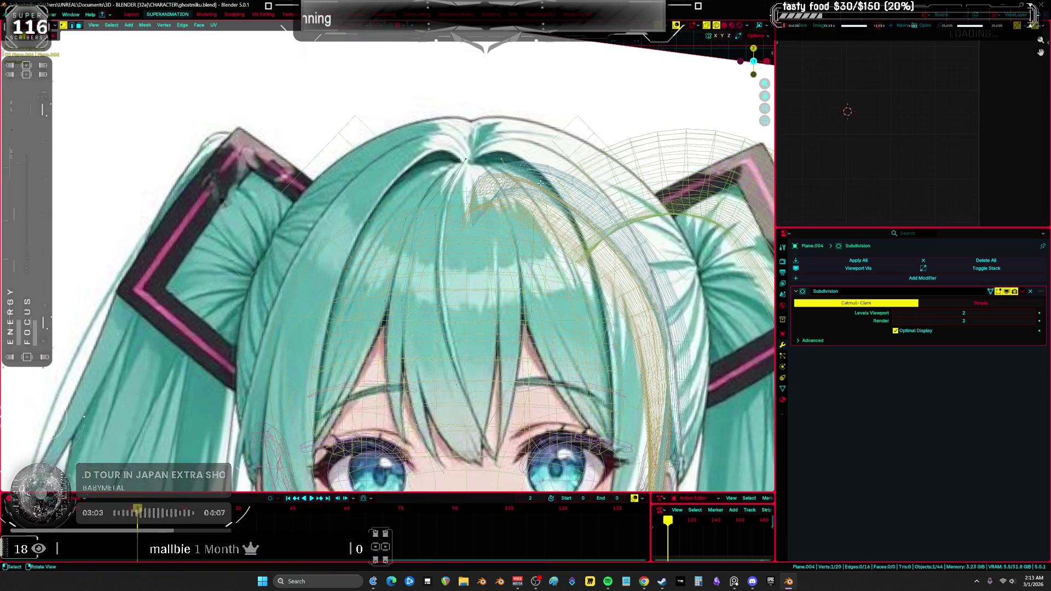
key("g")
key("x")
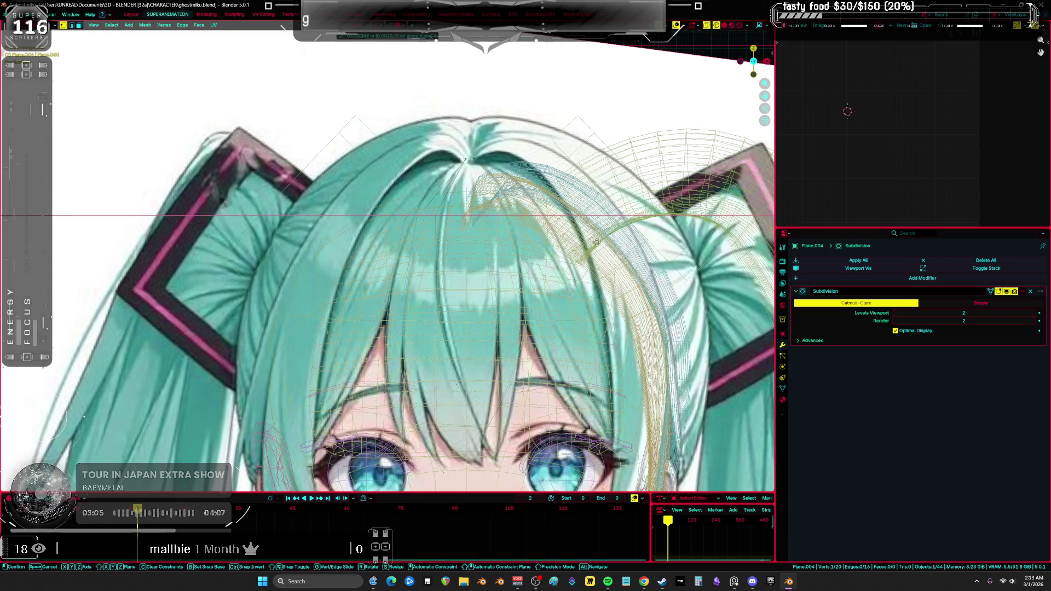
left_click(581, 248)
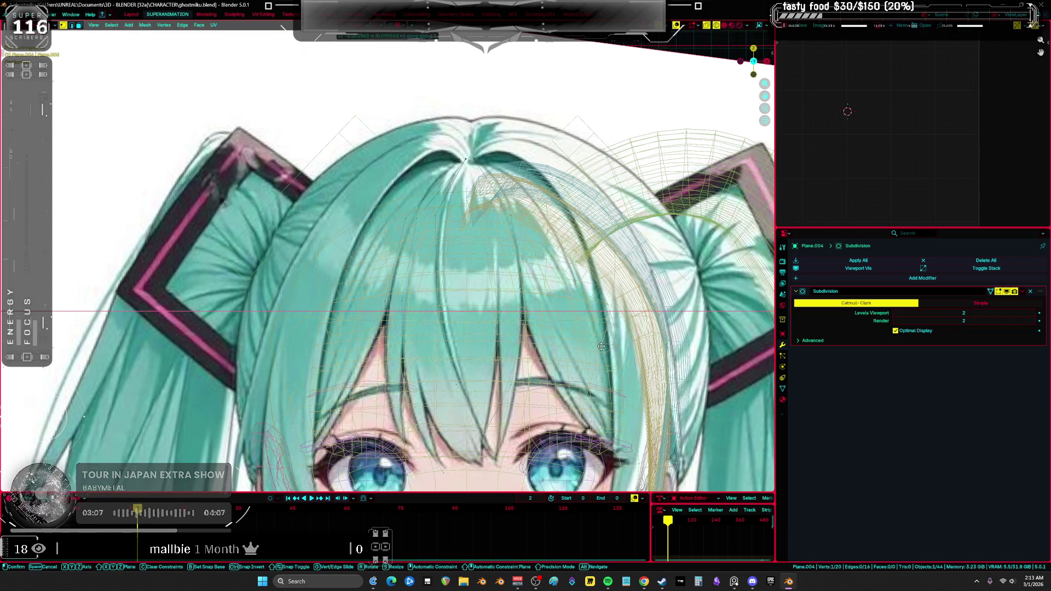
key("a")
middle_click_drag(551, 378, 517, 303)
left_click(494, 303)
key("g")
key("x")
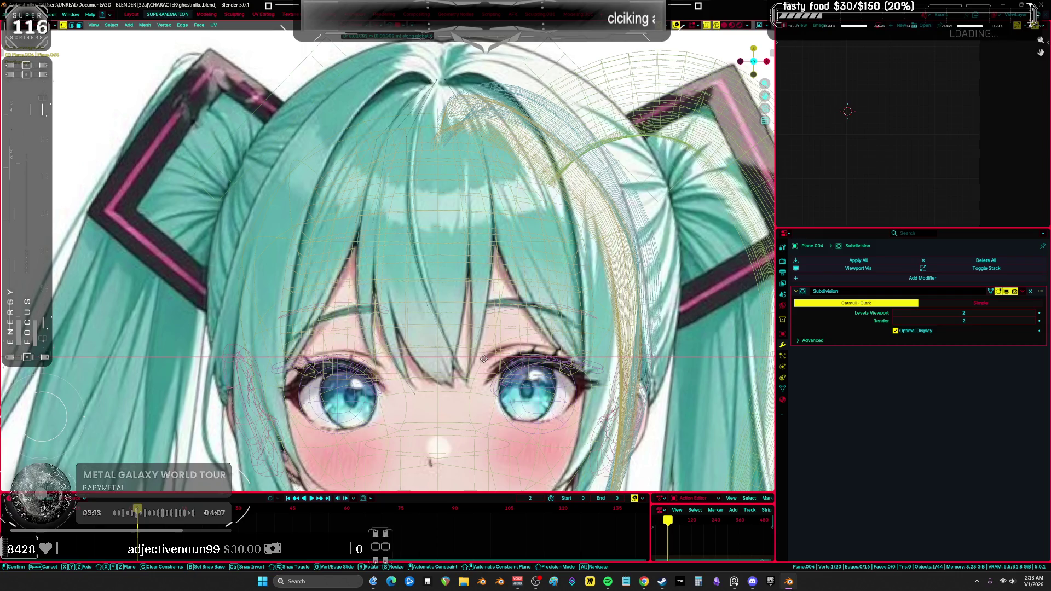
left_click(483, 358)
key("g")
key("Escape")
key("a")
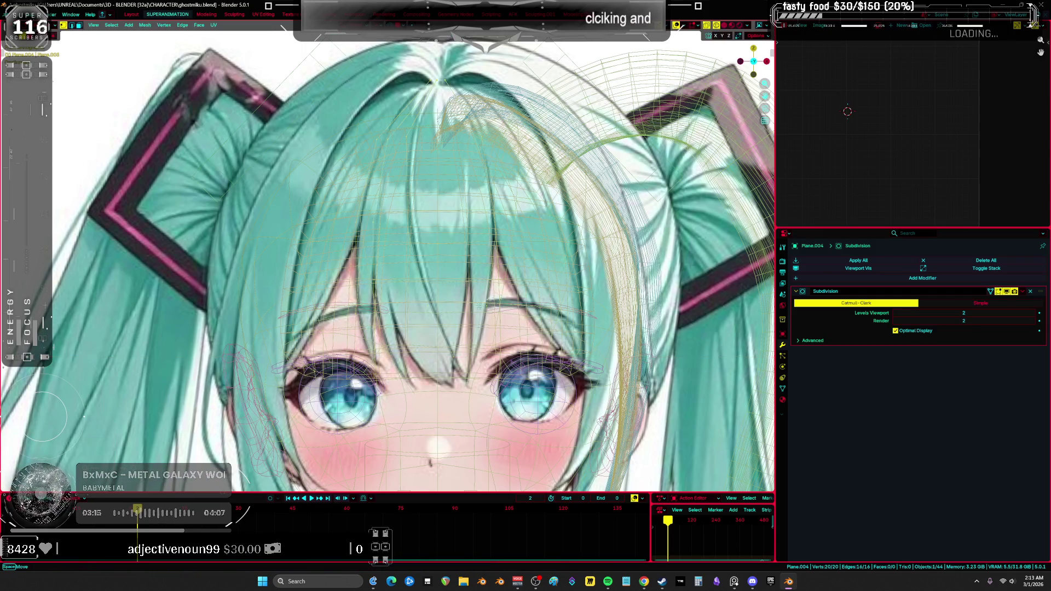
Abandon a vertex move along X, pan across the face, and undo the last edit.
left_click(484, 302)
key("g")
key("x")
key("Escape")
key("a")
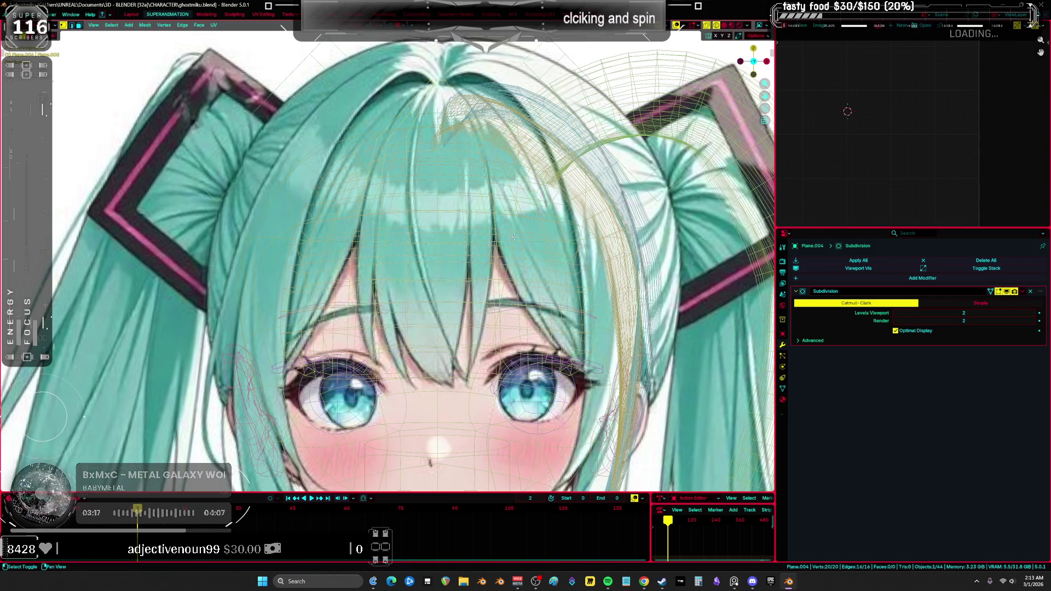
left_click(488, 305)
middle_click_drag(524, 296, 467, 308, "shift")
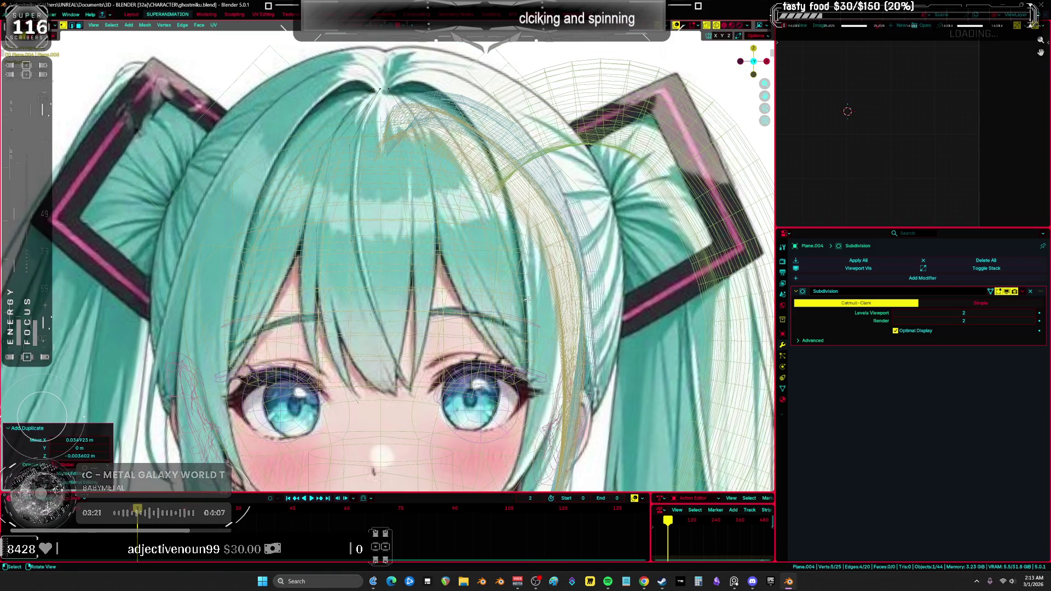
key("ctrl+z")
Drag the hairline vertex and another vertex into place along the bang's edge.
left_click(499, 245)
left_click(437, 101)
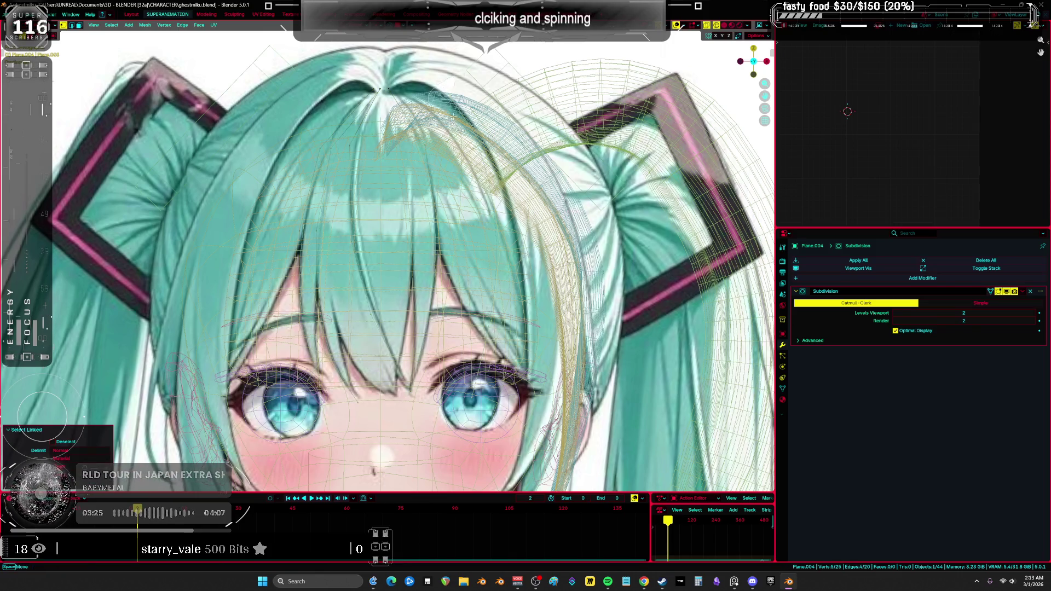
key("g")
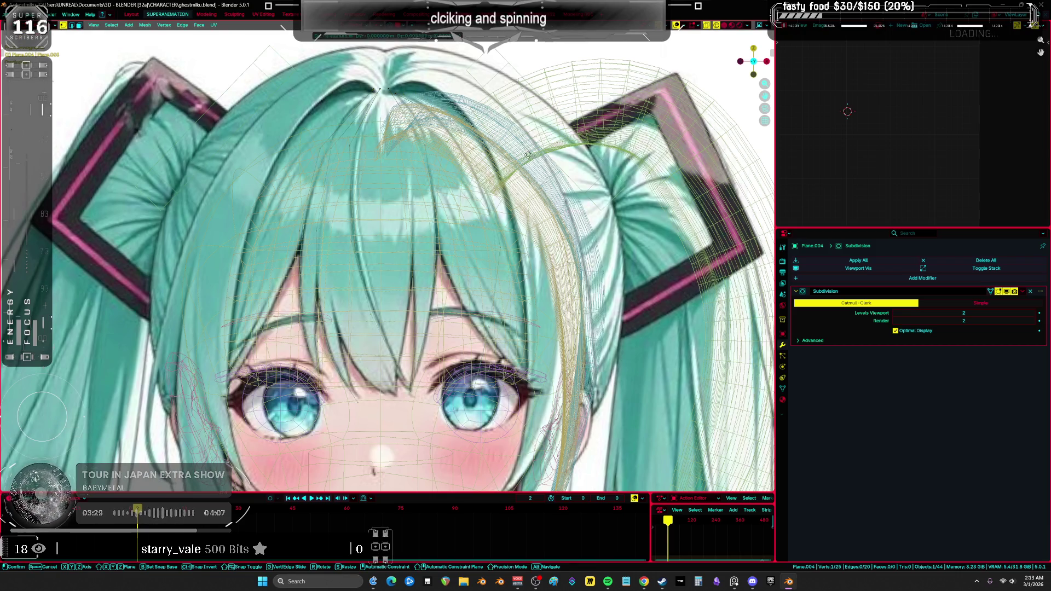
left_click(509, 143)
key("a")
left_click(510, 224)
key("g")
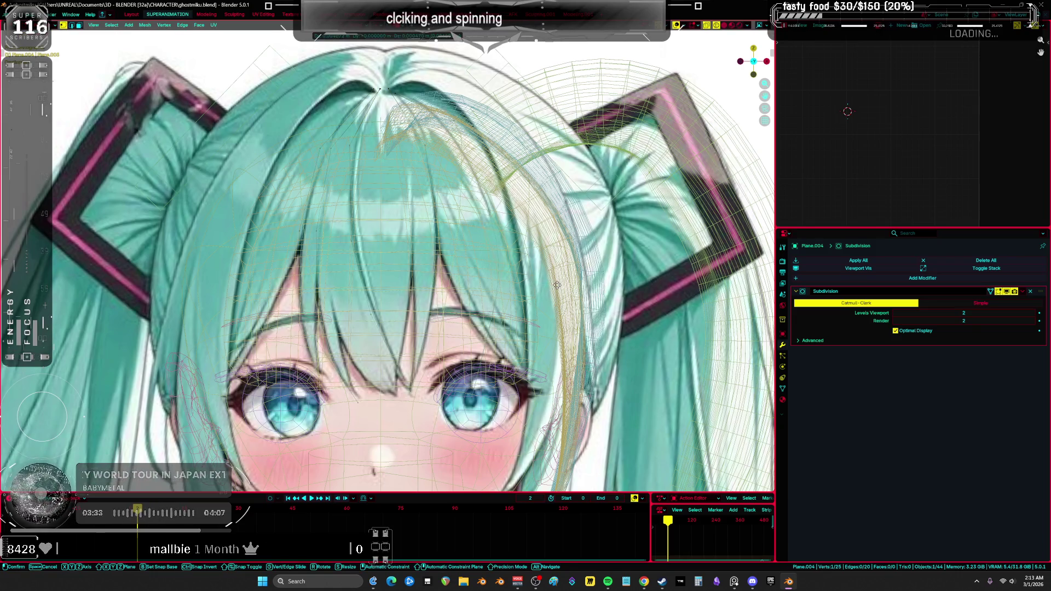
left_click(565, 284)
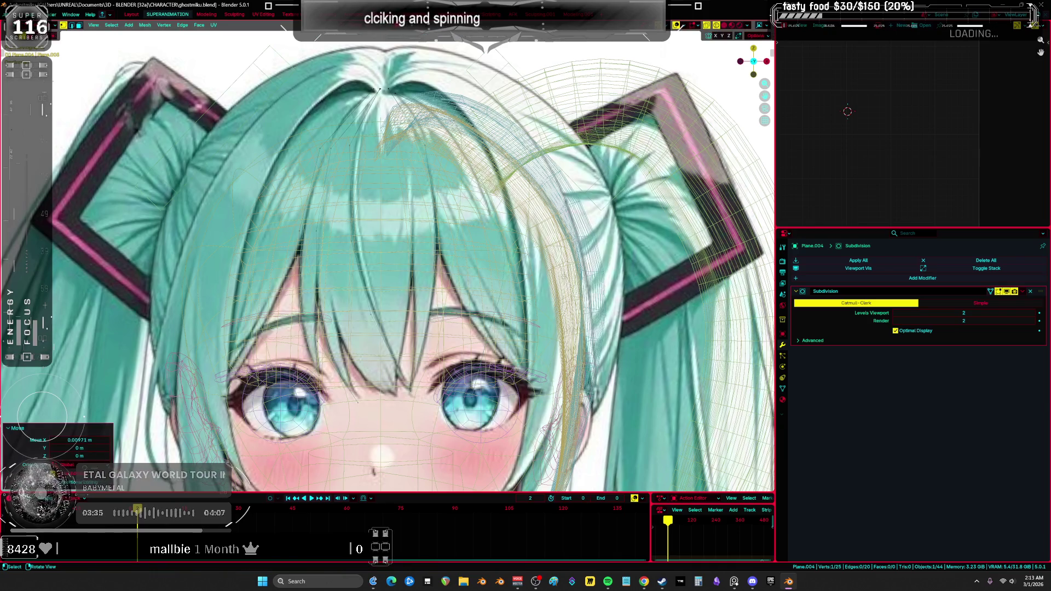
key("g")
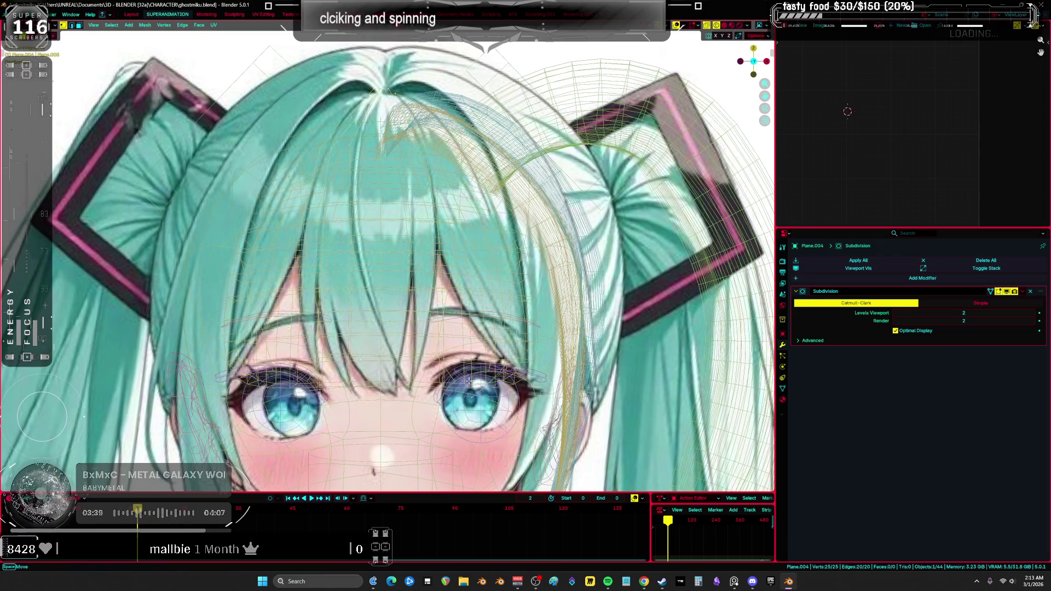
left_click(613, 398)
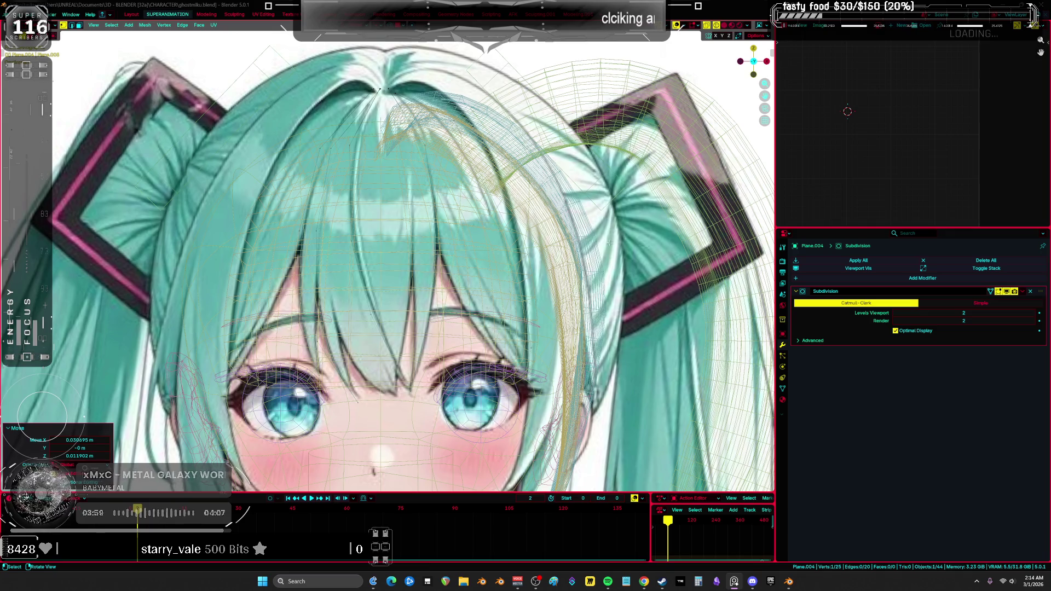
Select the whole strand, undo an accidental extrusion, and orbit to a side view.
key("a")
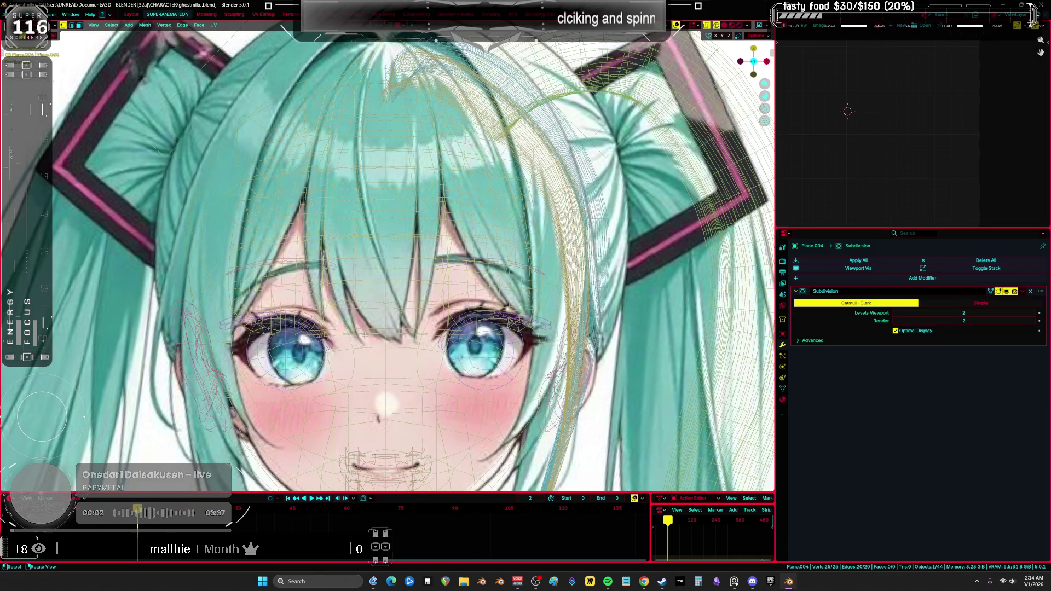
right_click(405, 312, "ctrl")
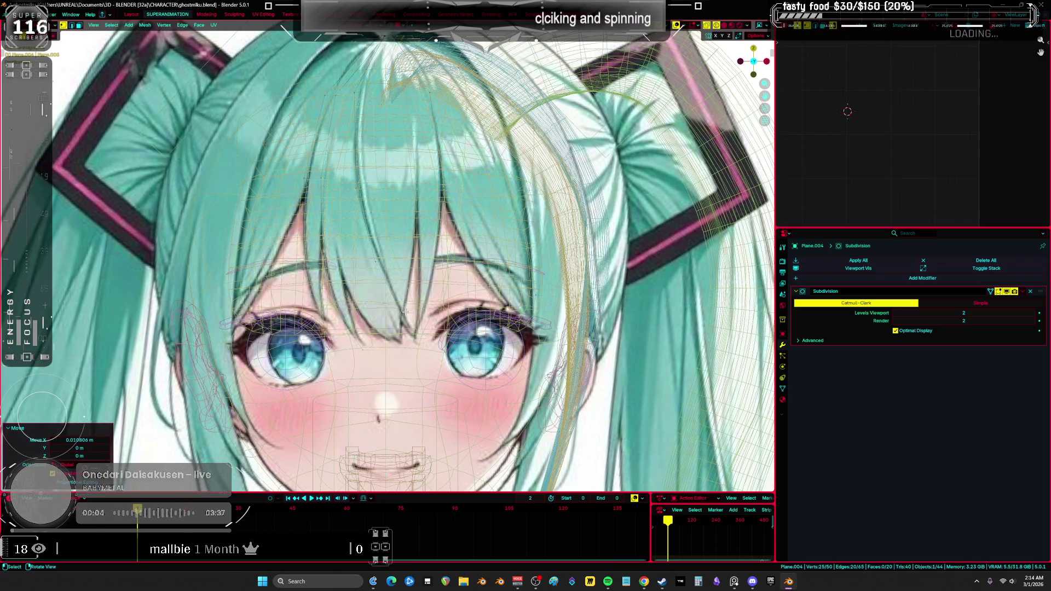
key("ctrl+z")
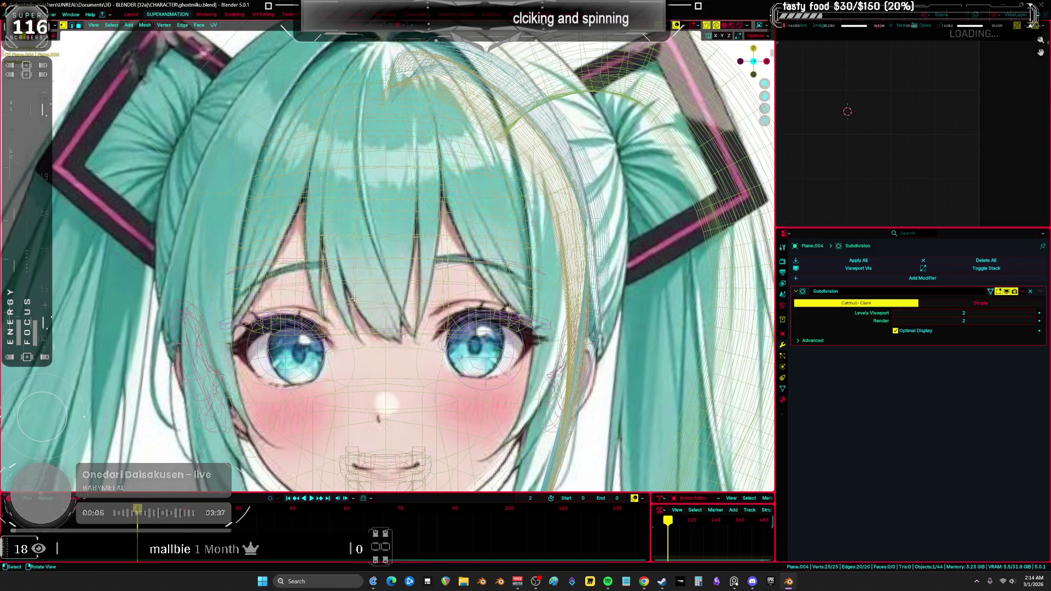
scroll(350, 296, "down", 3)
mouse_move(350, 296)
middle_mouse_down()
mouse_move(318, 288)
mouse_move(304, 255)
mouse_move(263, 260)
mouse_move(306, 262)
mouse_move(290, 266)
mouse_move(285, 230)
middle_mouse_up()
Move the whole strand plane along the Y axis.
key("g")
key("y")
left_click(307, 263)
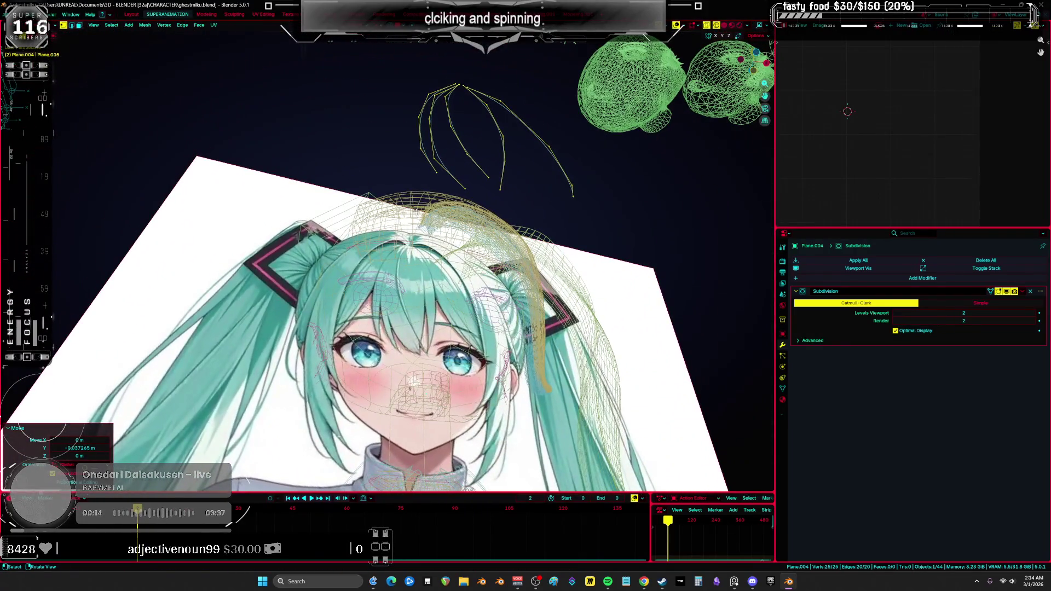
Switch to front orthographic view, zoom out, and save ghostmiku.blend.
key("KP_1")
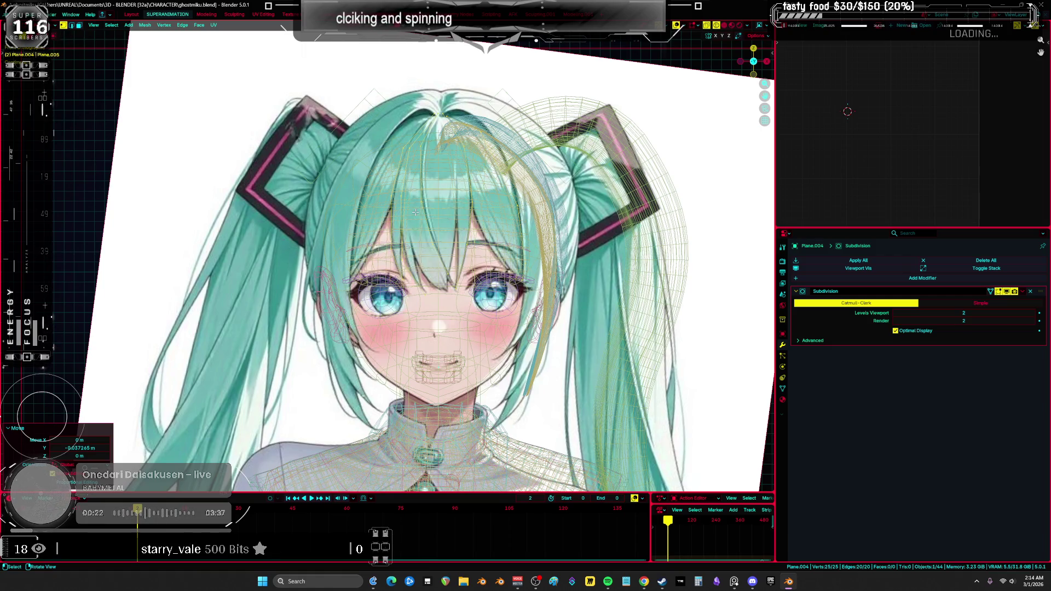
middle_click_drag(415, 212, 501, 233, "ctrl")
key("ctrl+s")
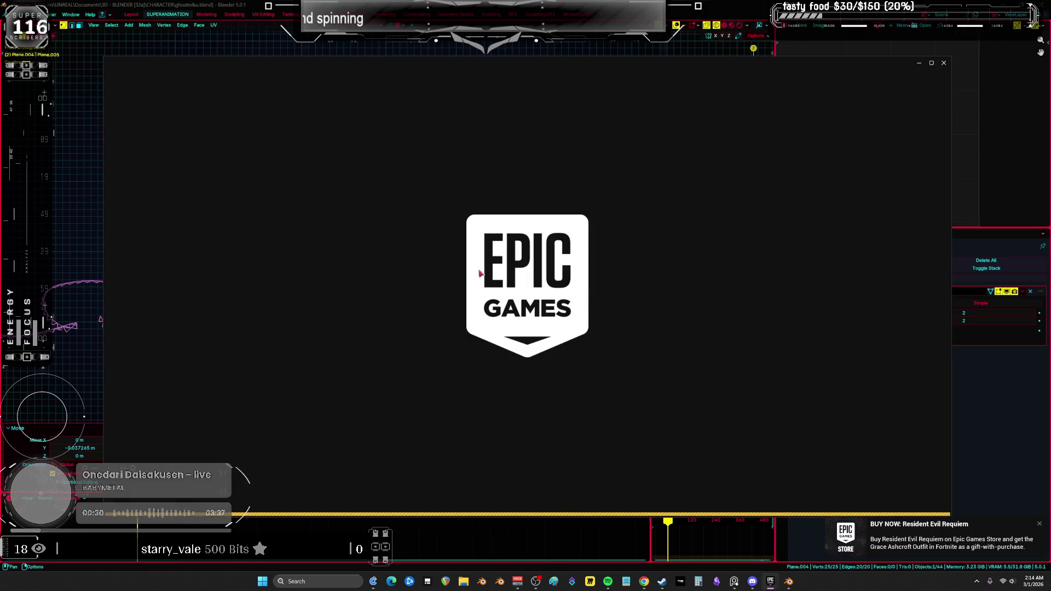
Show the Unreal Engine library and launch the Bewm project.
left_click(299, 81)
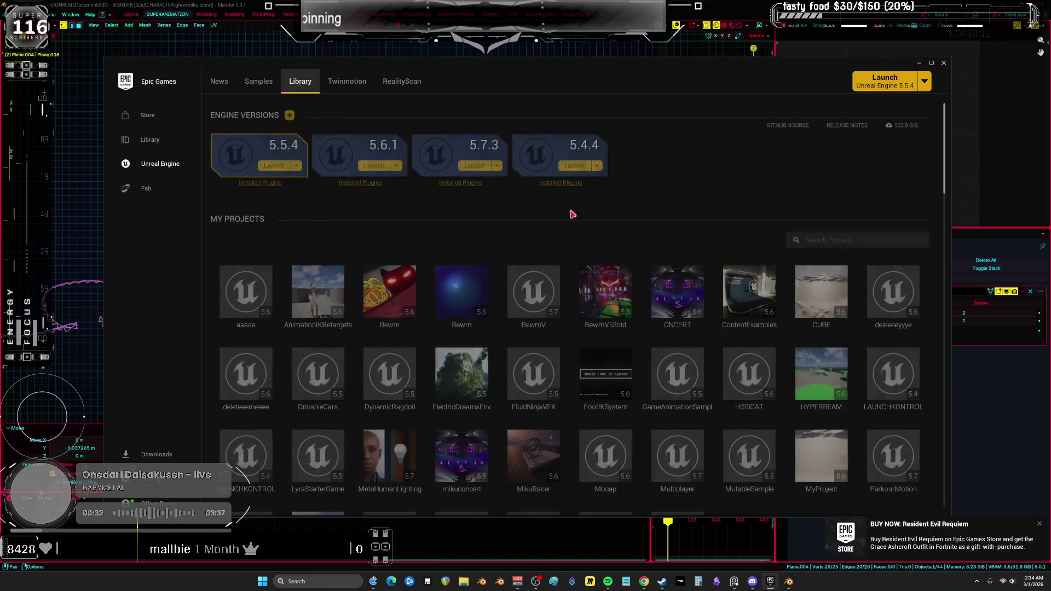
double_click(390, 293)
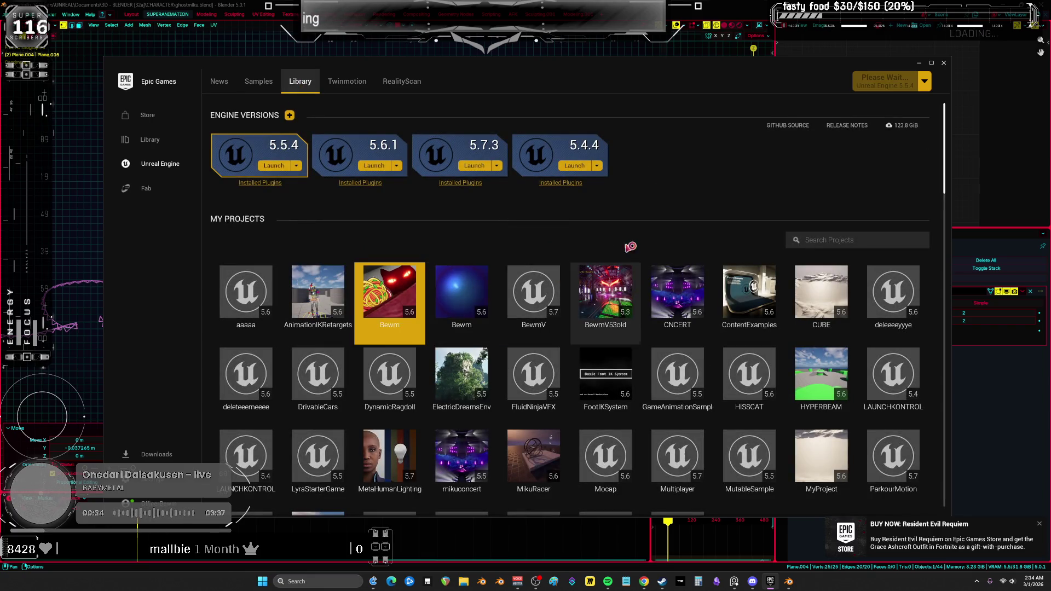